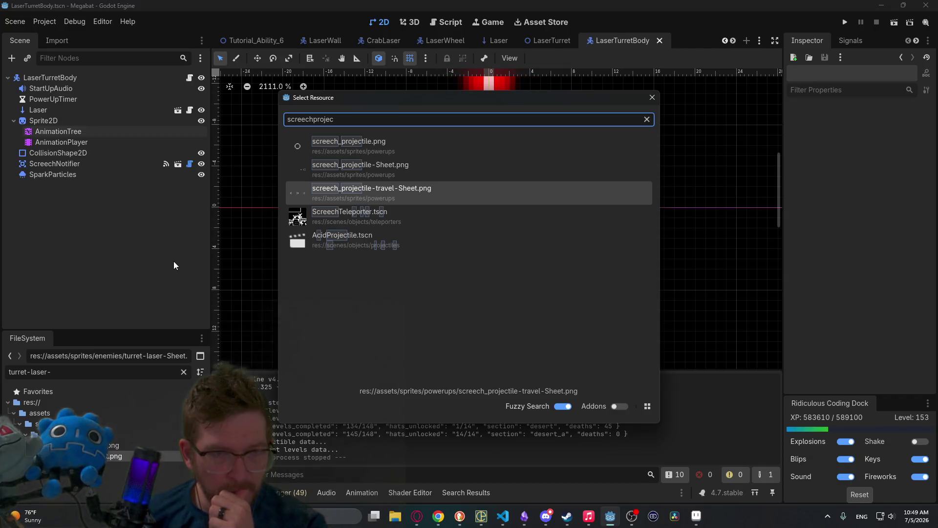
Close the Select Resource picker and filter the FileSystem dock to 'screech' files.
key(BackSpace)
key(BackSpace)
key(BackSpace)
key(BackSpace)
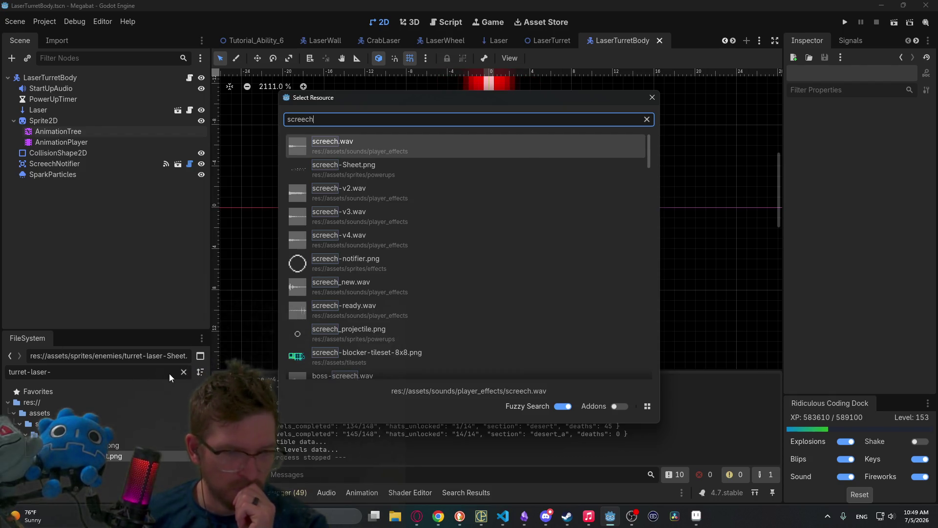
key(Escape)
click(183, 372)
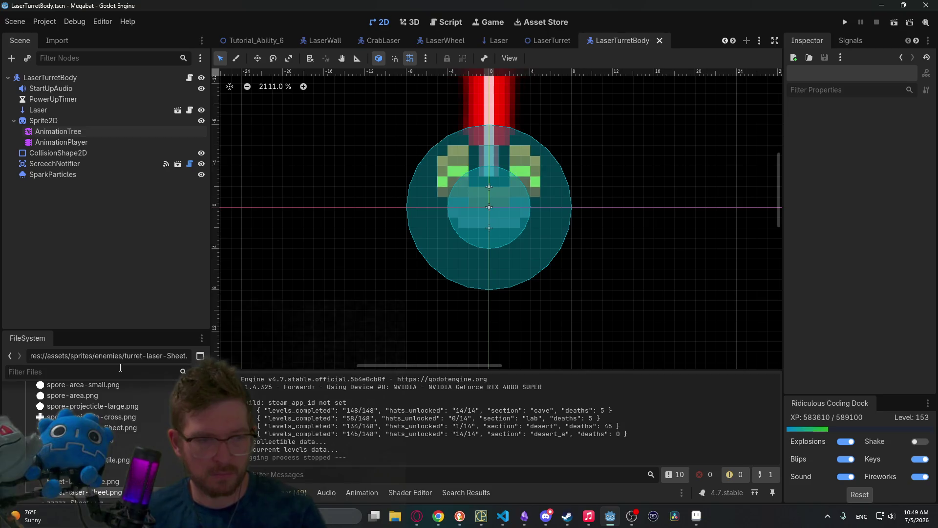
text(screech)
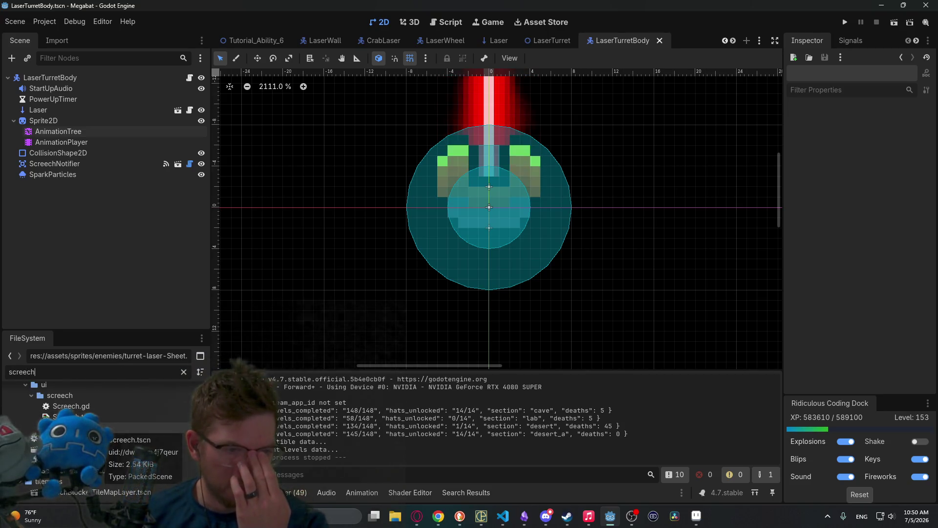
click(113, 419)
Open Screech.tscn from the filtered file list in its own scene tab.
scroll(114, 433, up, 3)
scroll(114, 429, down, 5)
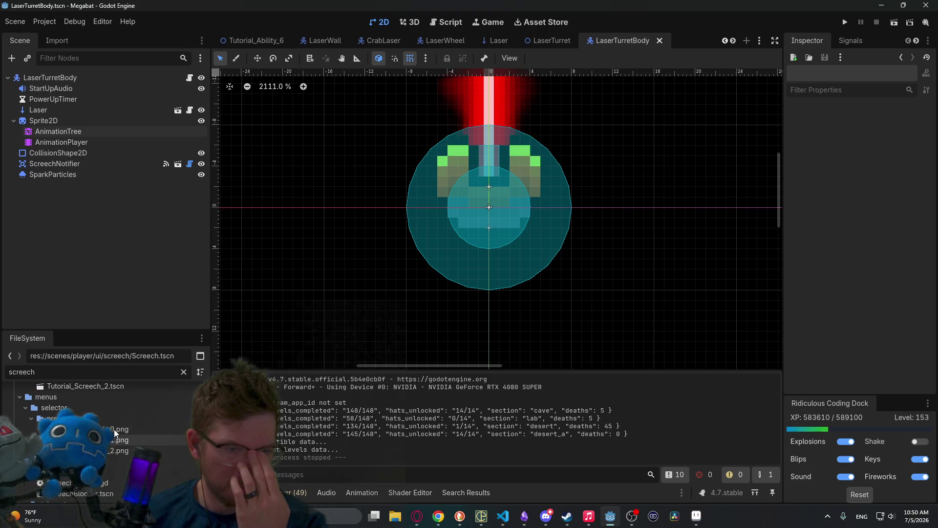
scroll(114, 429, up, 3)
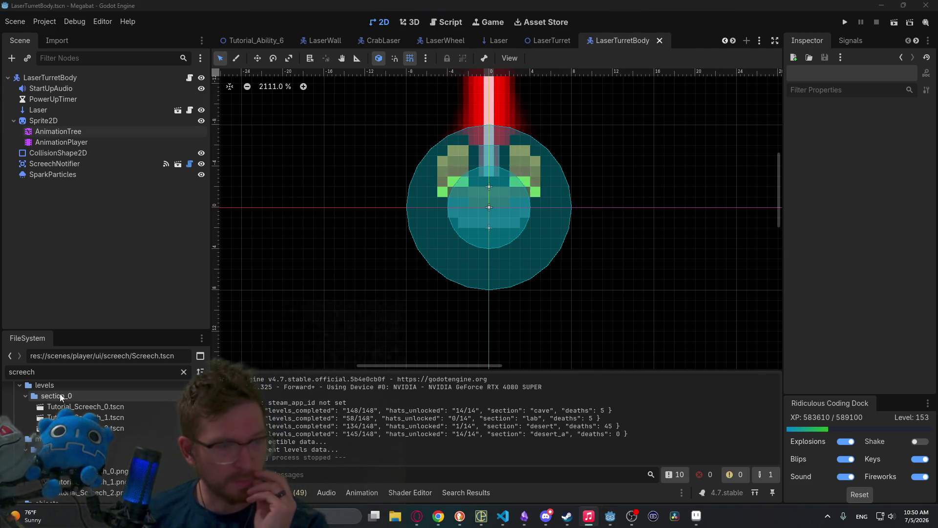
scroll(144, 438, up, 5)
scroll(147, 430, up, 5)
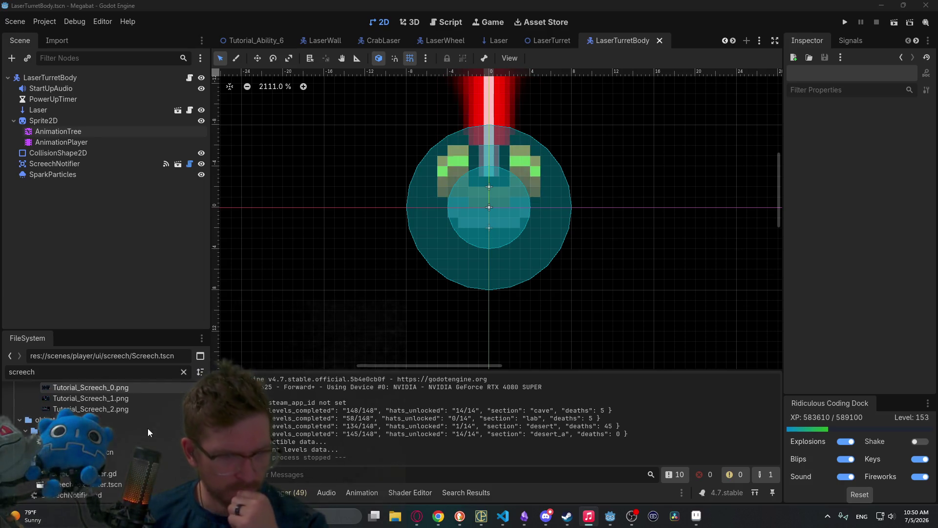
scroll(147, 429, down, 3)
scroll(148, 428, down, 3)
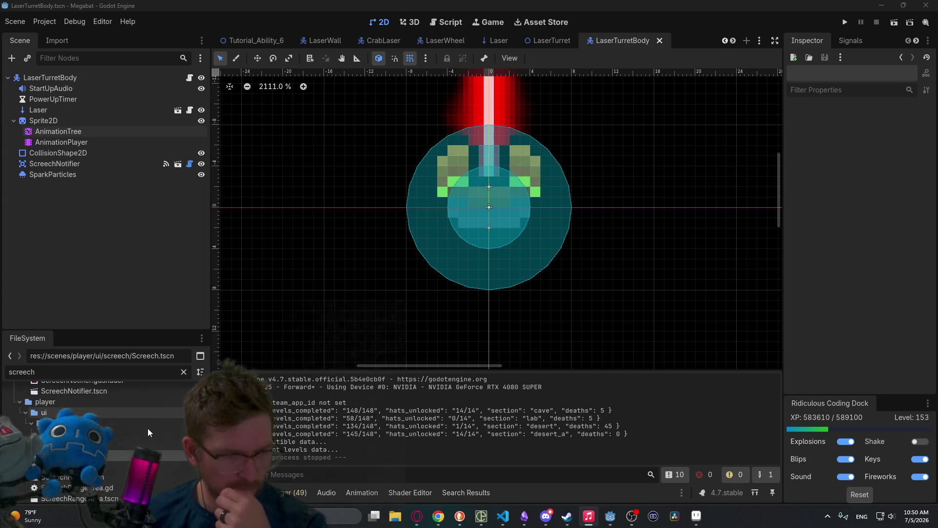
scroll(148, 407, down, 2)
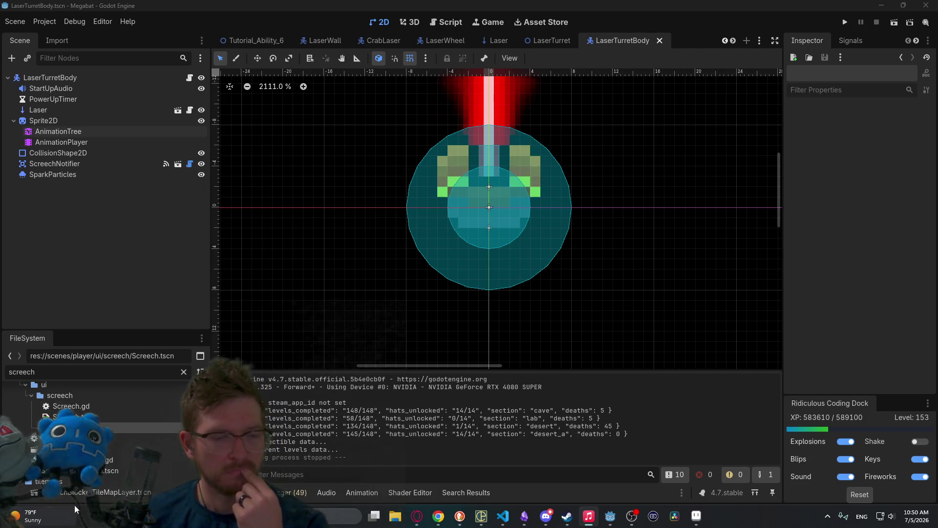
double_click(73, 416)
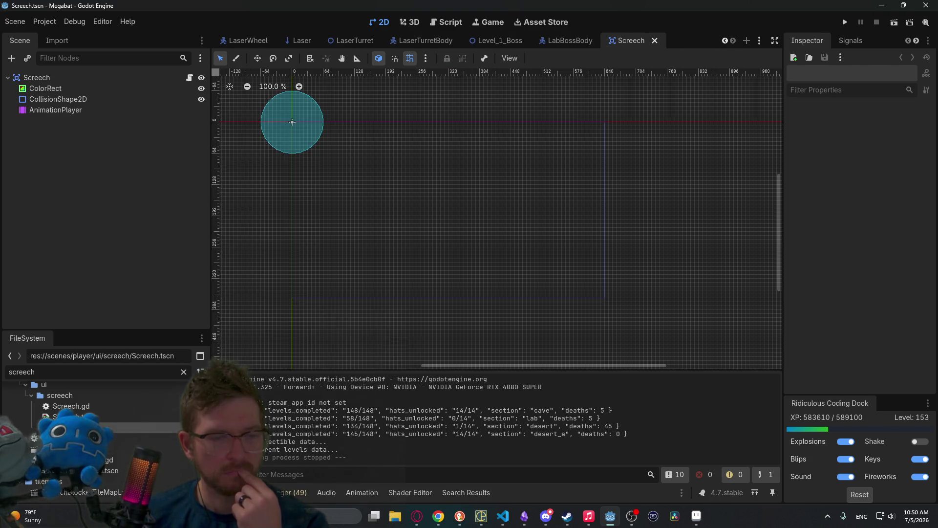
Open the ScreechNotifier.tscn scene and its attached script.
scroll(74, 416, down, 5)
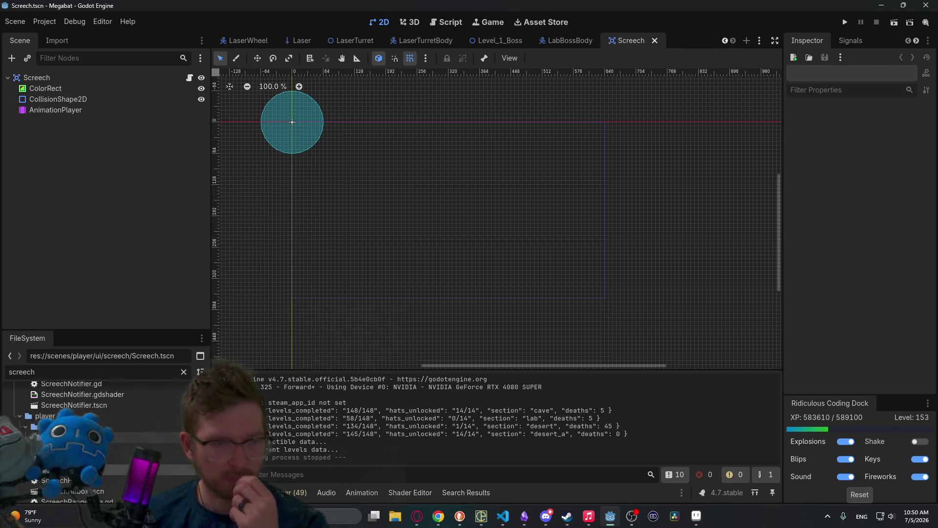
scroll(73, 416, up, 2)
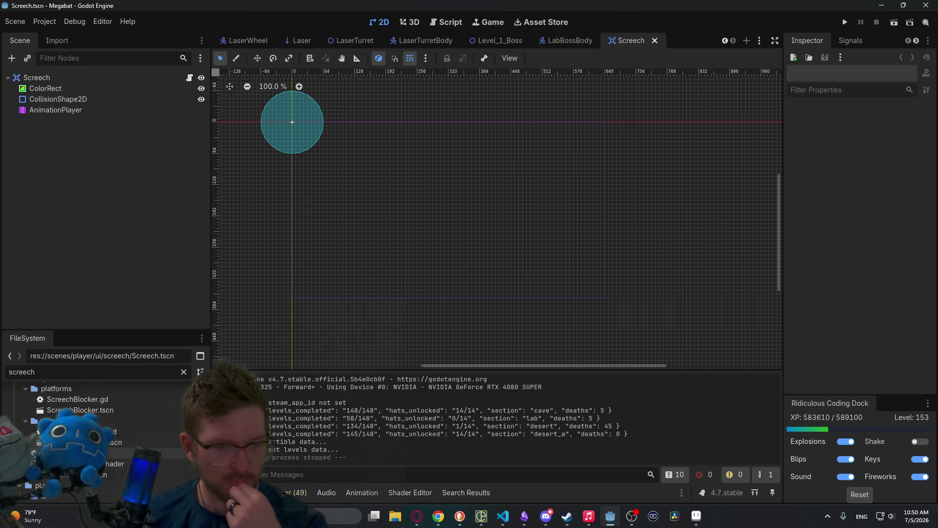
double_click(73, 475)
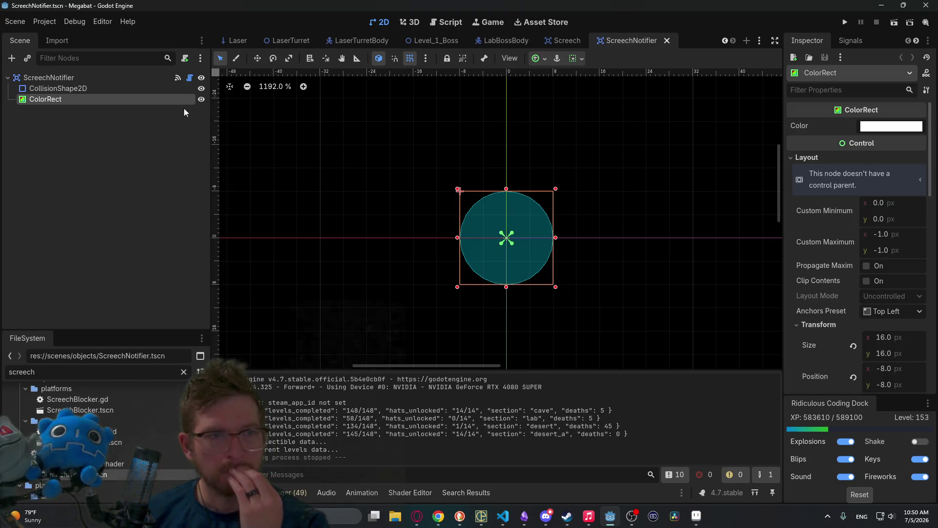
click(190, 78)
Open ScreechHitbox.tscn so the ScreechHitbox.gd script shows in the editor.
scroll(757, 147, up, 20)
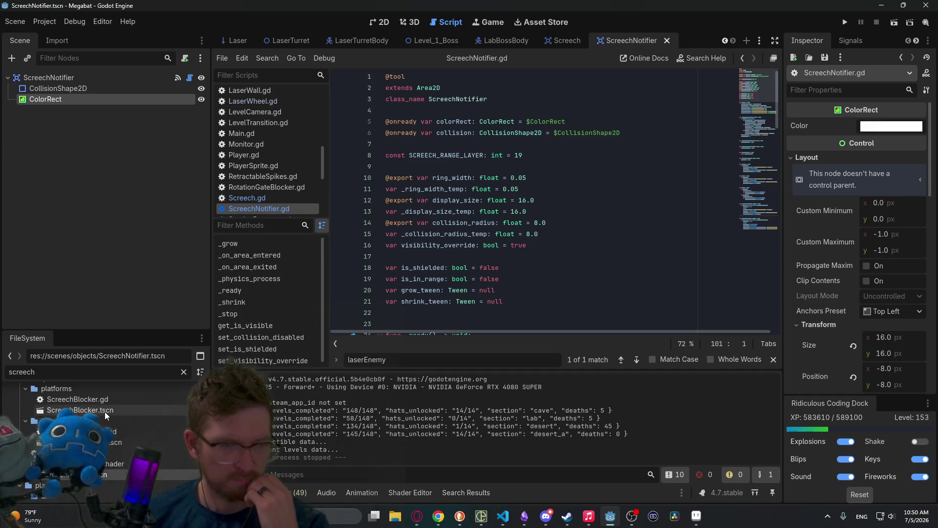
scroll(104, 419, down, 3)
scroll(124, 454, up, 3)
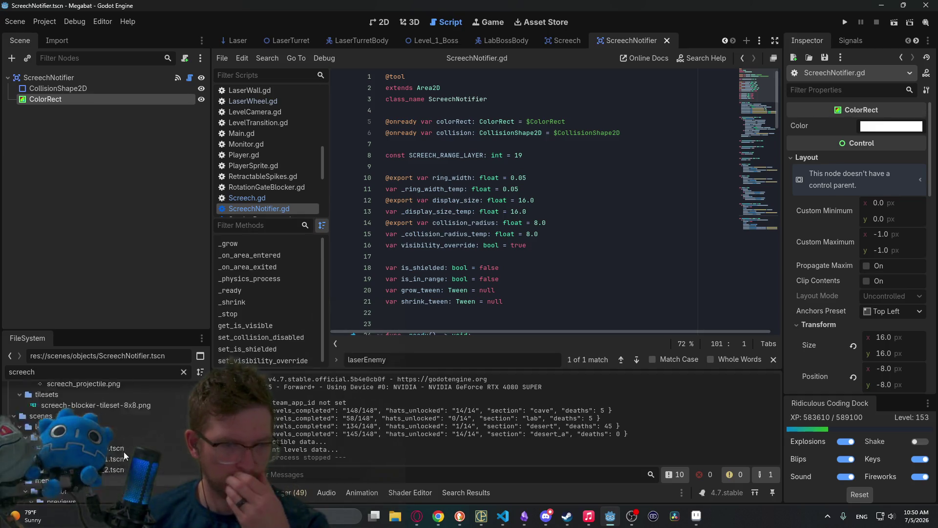
scroll(124, 451, up, 3)
scroll(124, 451, down, 2)
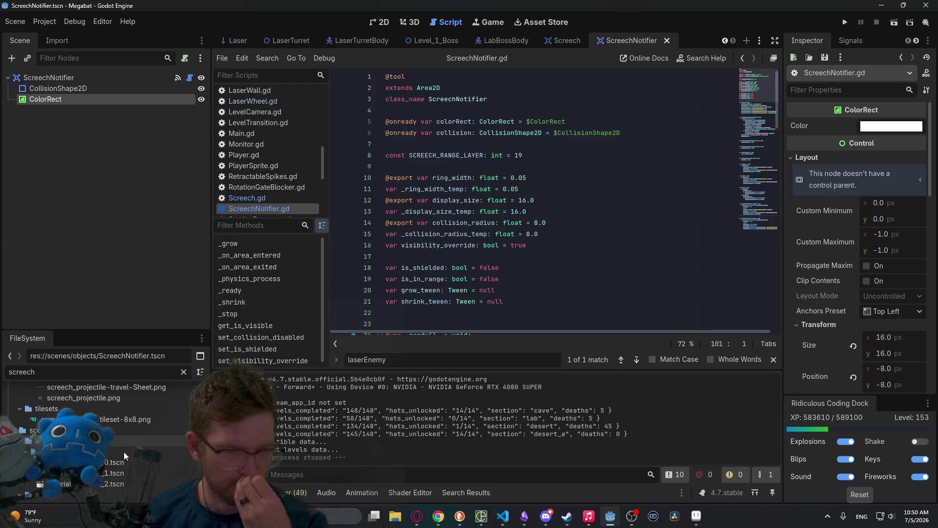
scroll(124, 451, down, 2)
scroll(124, 451, down, 2)
scroll(124, 452, down, 2)
scroll(124, 452, down, 3)
scroll(124, 452, down, 3)
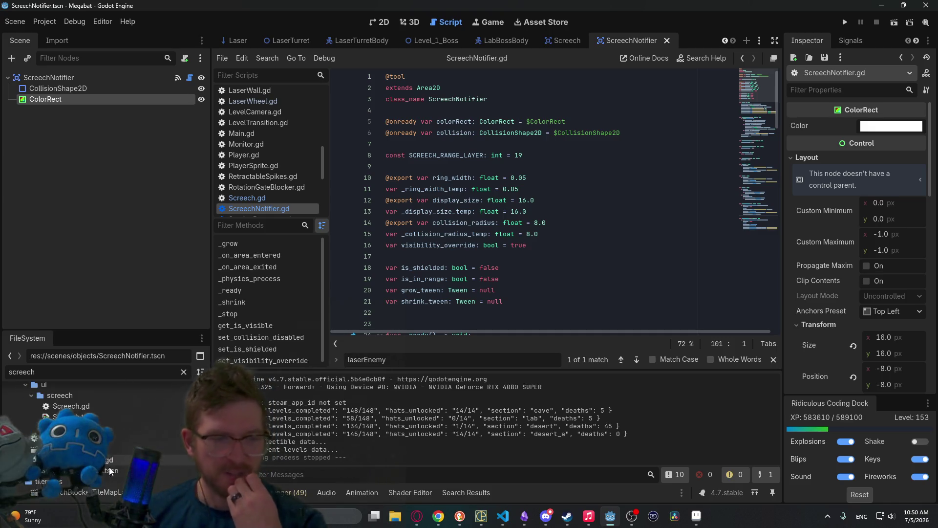
double_click(98, 450)
scroll(565, 290, up, 5)
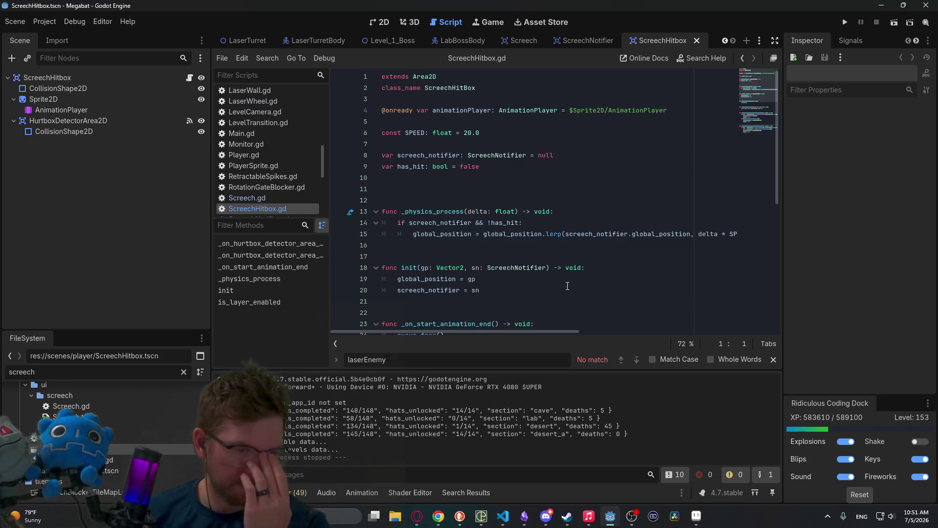
Search all project files for 'screech-project', which finds no matches.
scroll(568, 286, down, 1)
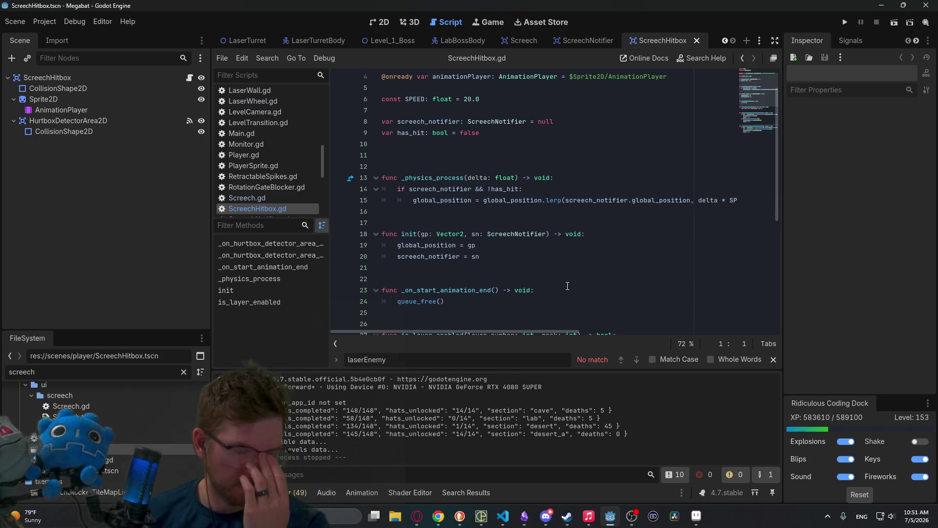
scroll(98, 439, up, 5)
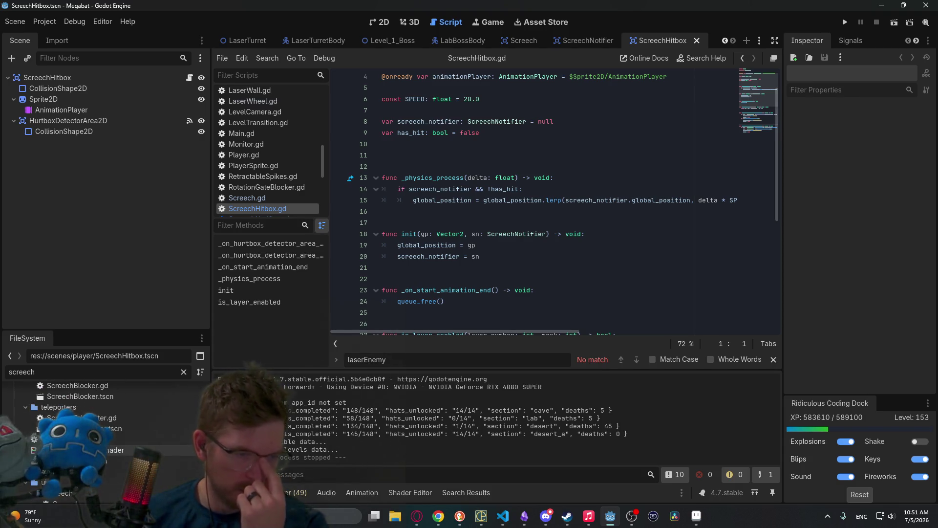
scroll(98, 440, up, 4)
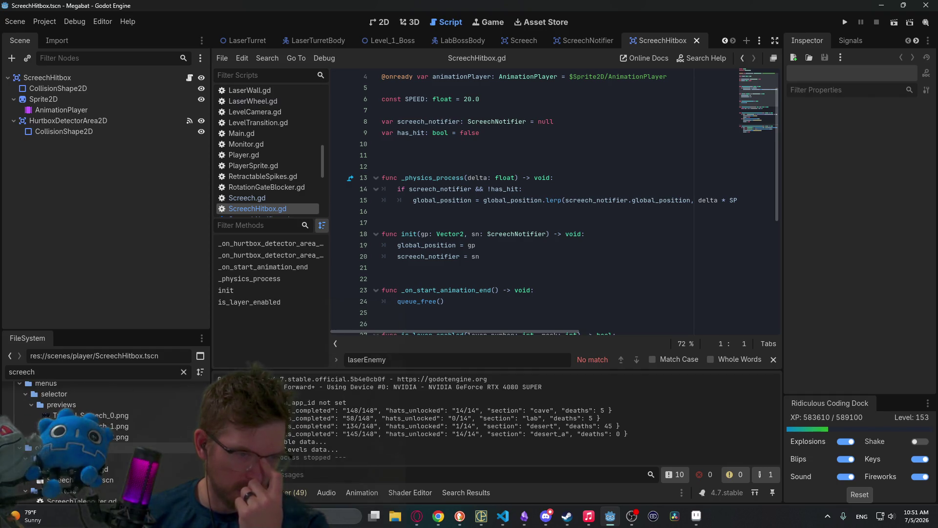
click(545, 308)
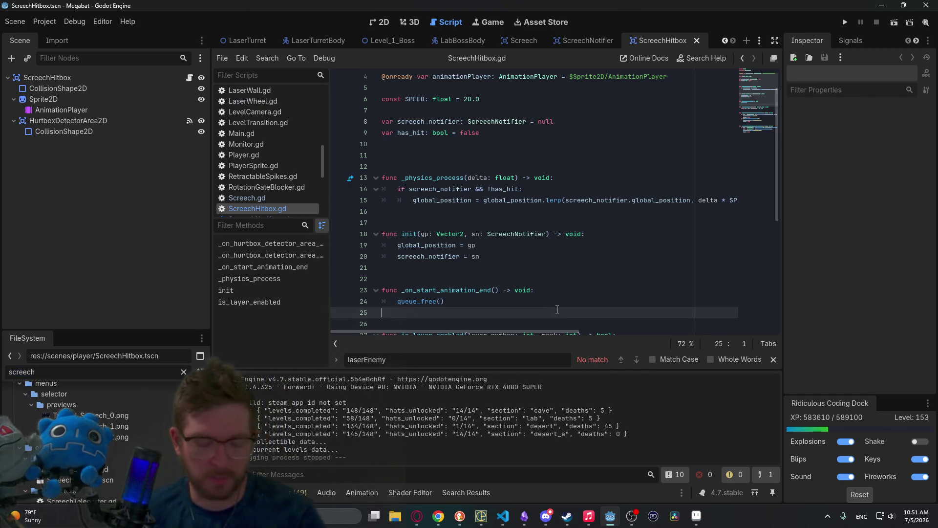
key(ctrl+shift+f)
text(screech-project)
key(Return)
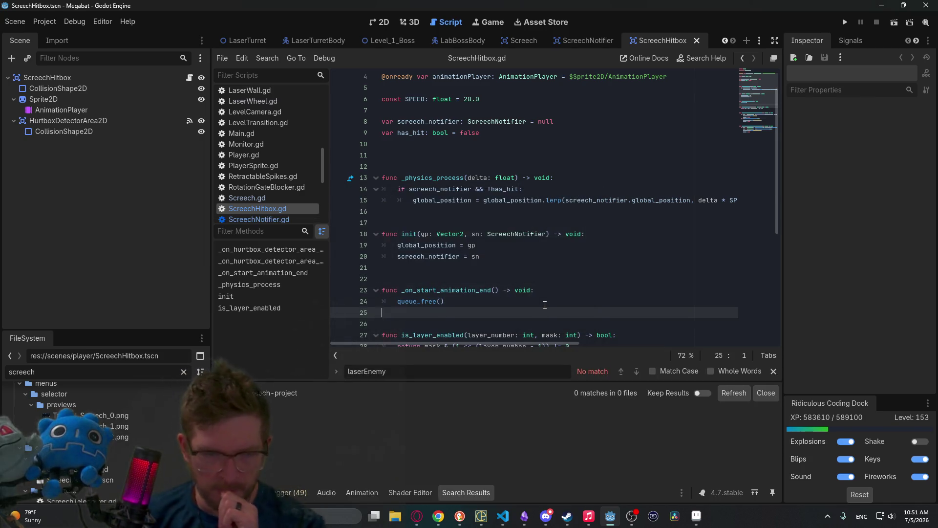
Open ScreechBlocker.tscn, reopen ScreechNotifier and ScreechHitbox, and select the Sprite2D node.
scroll(97, 430, down, 2)
click(98, 441)
double_click(122, 452)
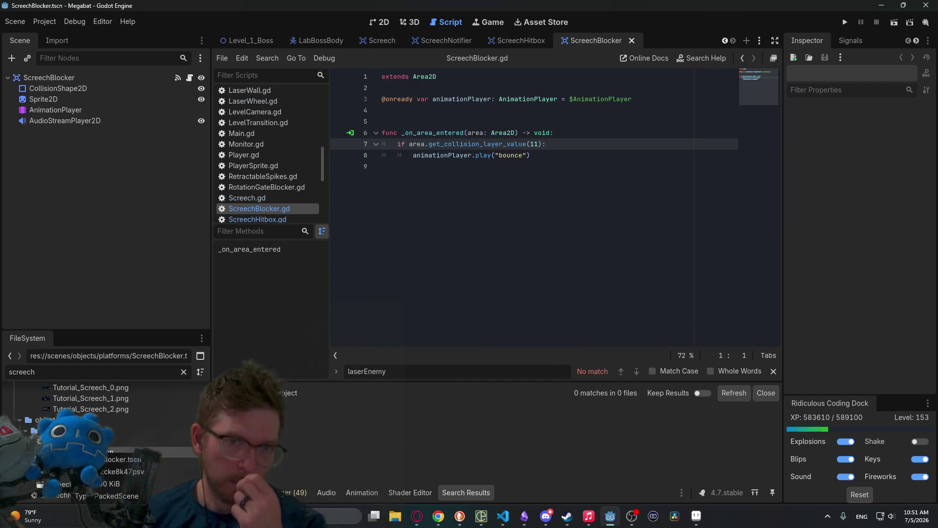
scroll(98, 430, down, 3)
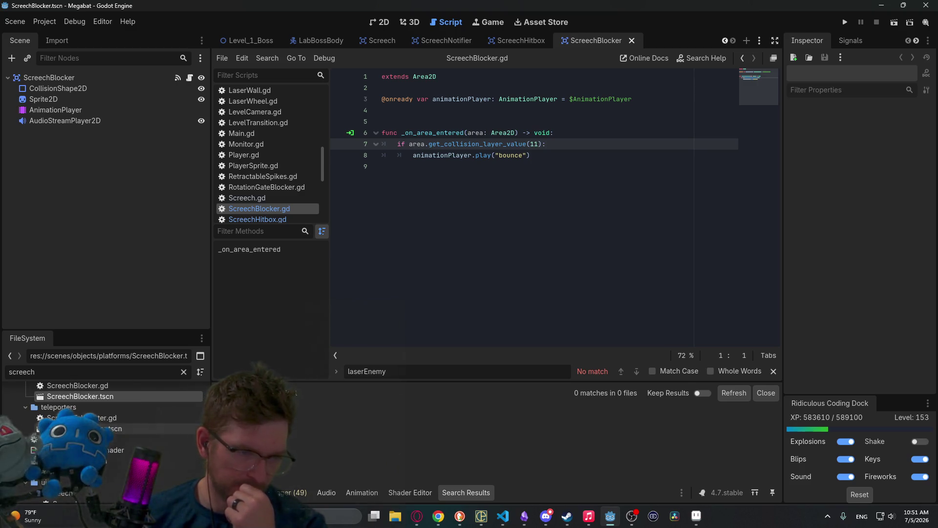
double_click(146, 461)
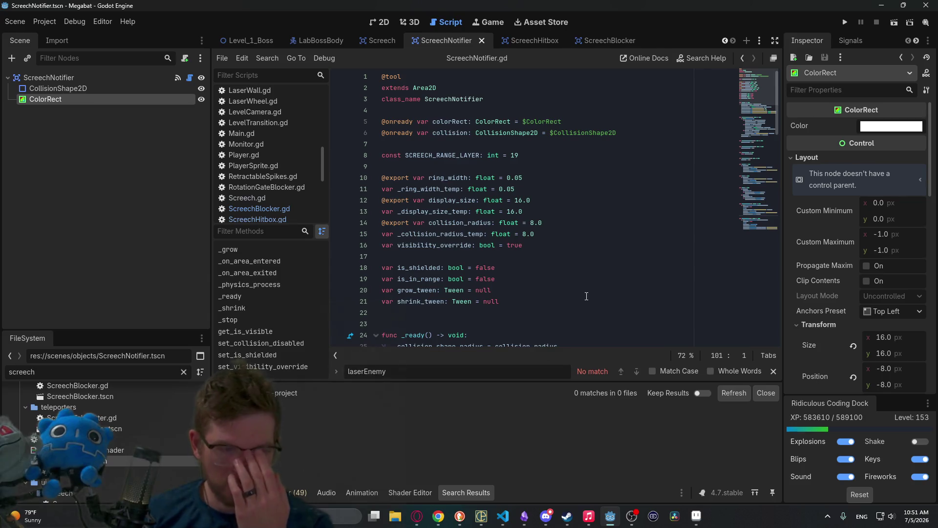
scroll(98, 440, down, 3)
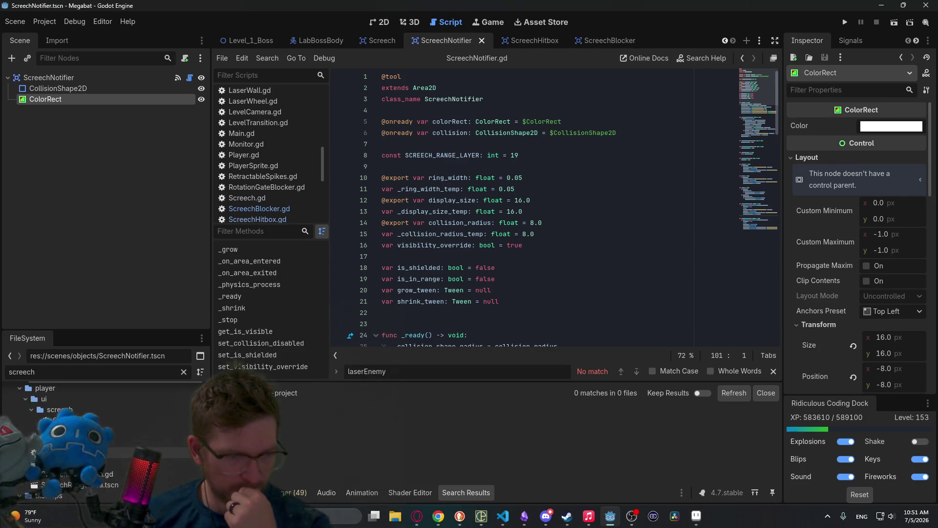
double_click(115, 459)
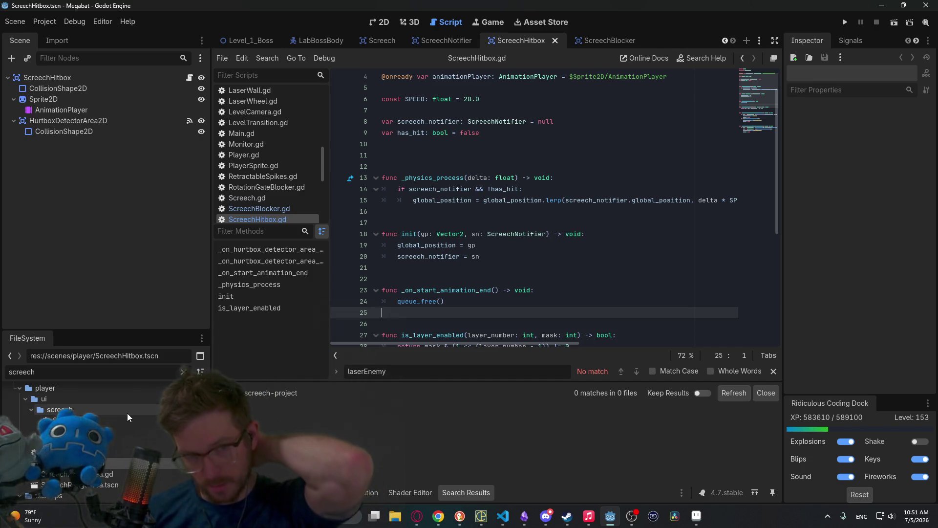
click(42, 100)
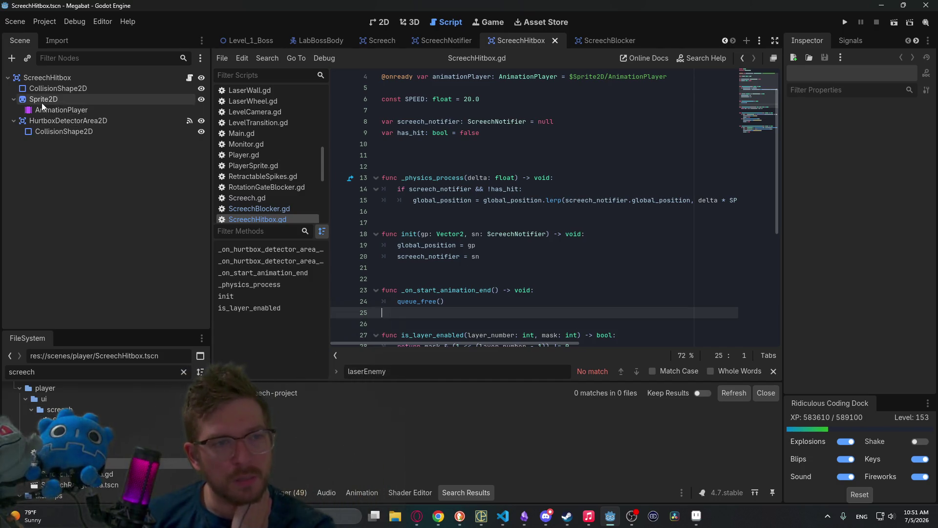
View ScreechHitbox in 2D and expand its texture, a 160×32 five-frame sheet, then switch to Aseprite.
click(380, 24)
scroll(433, 228, down, 2)
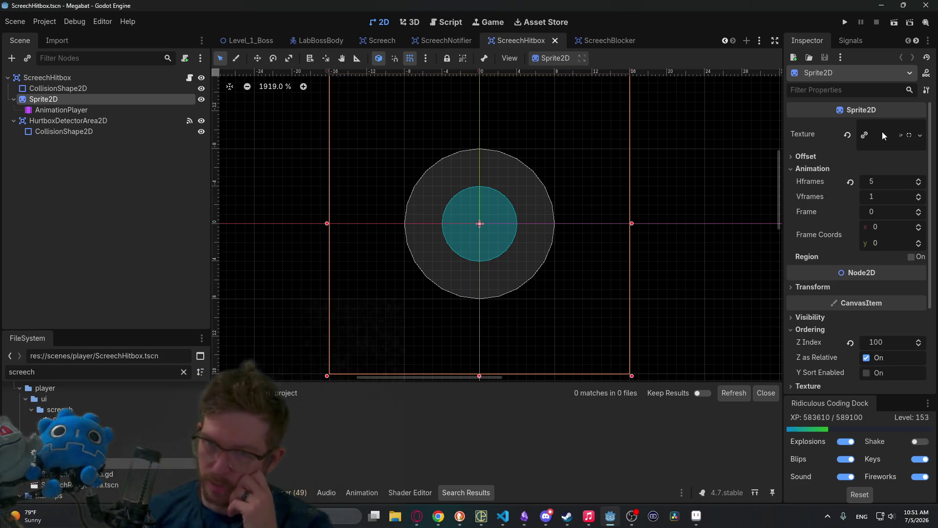
click(902, 136)
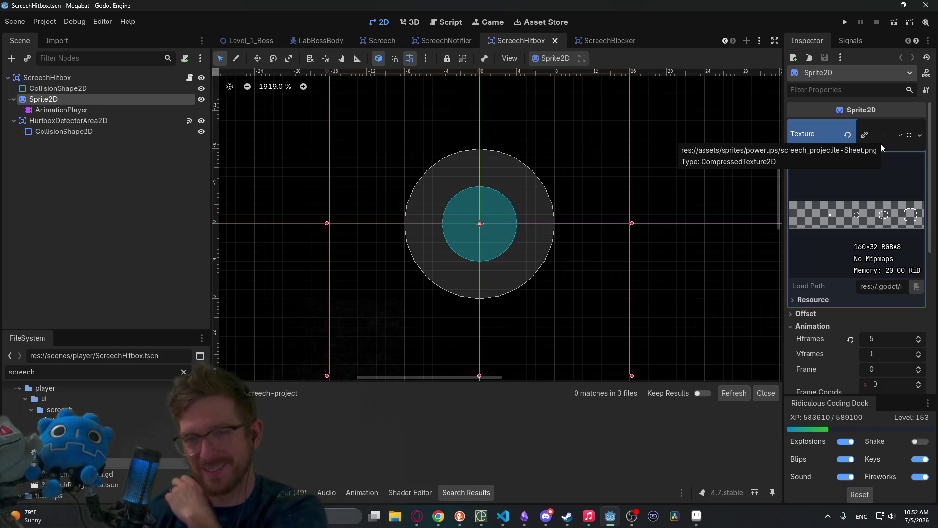
click(696, 517)
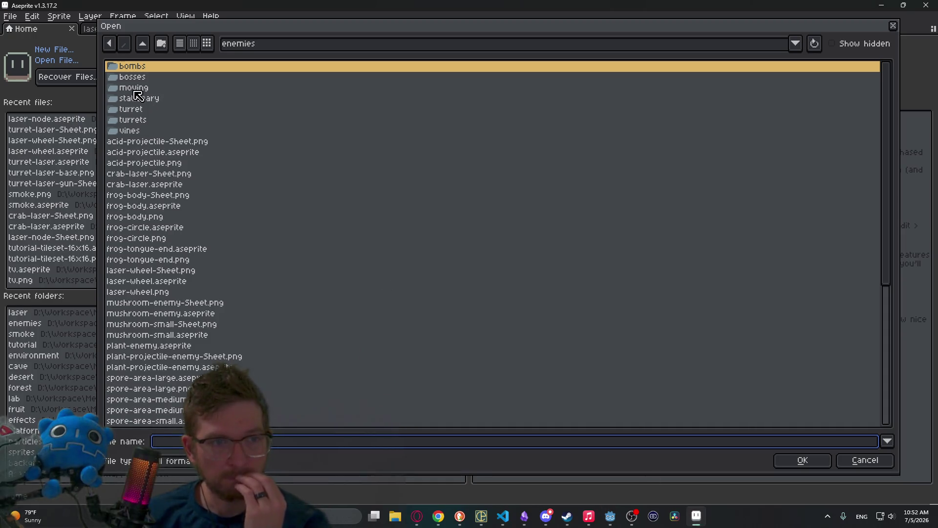
Go from the enemies folder to sprites/powerups and open screech_projectile.aseprite.
click(143, 45)
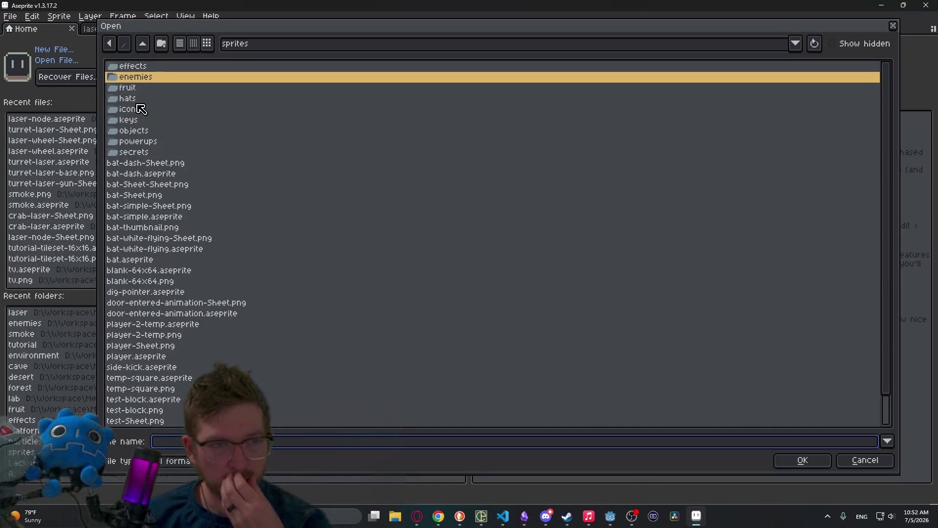
double_click(139, 143)
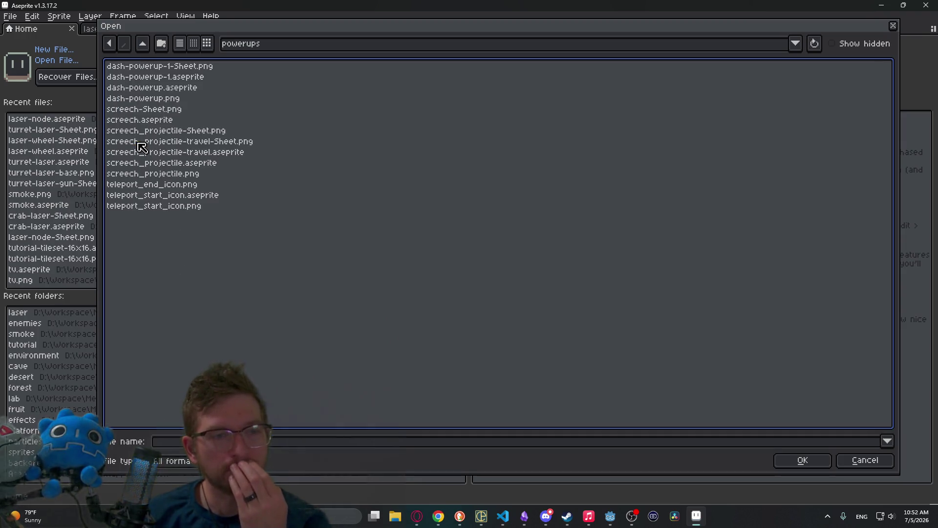
click(215, 143)
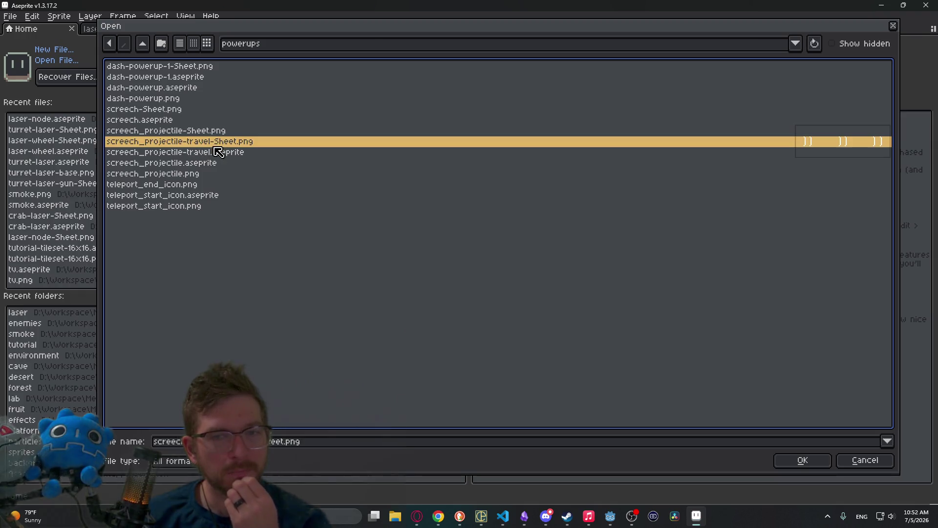
click(215, 154)
click(210, 131)
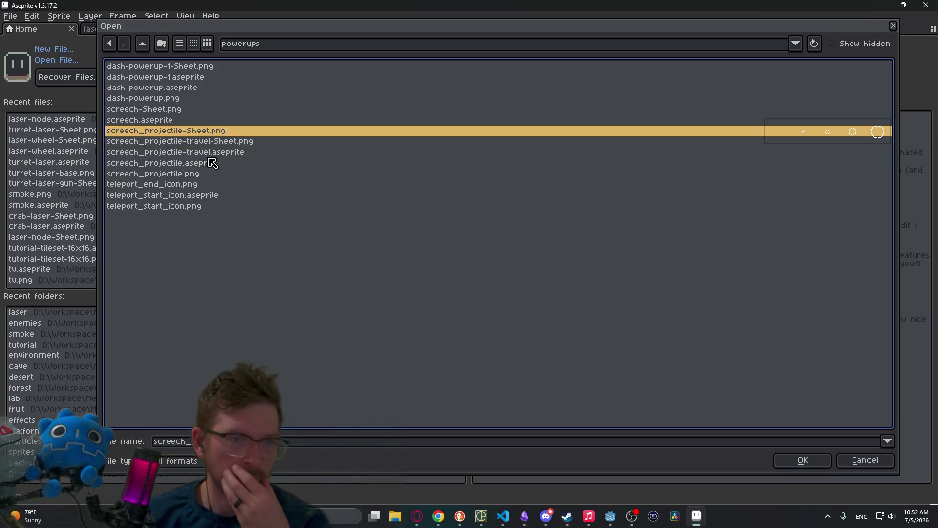
click(202, 164)
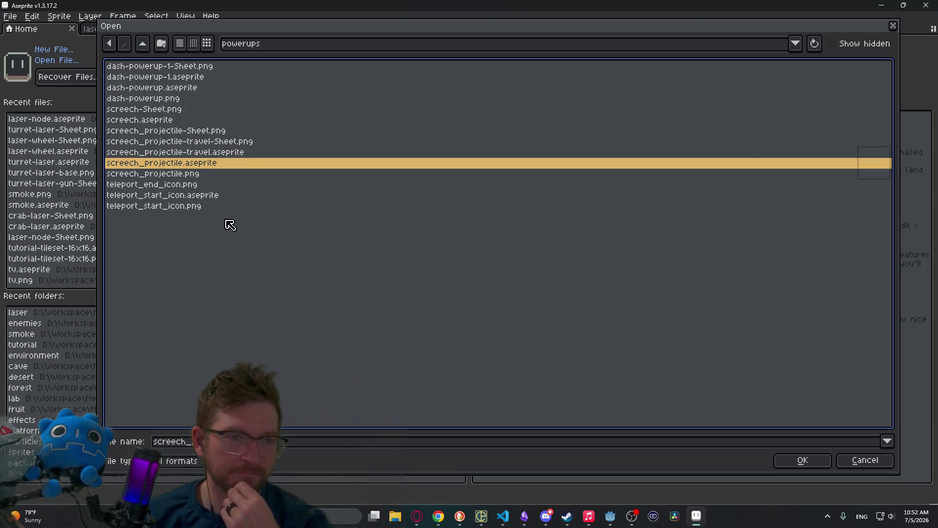
double_click(208, 165)
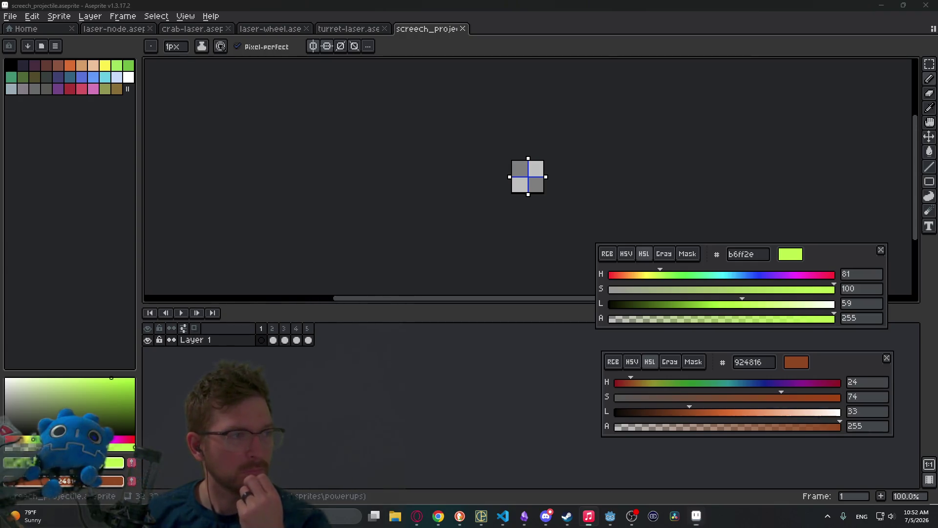
Sample white from the sprite and extend frame 3's burst arms toward the corners.
scroll(528, 167, up, 3)
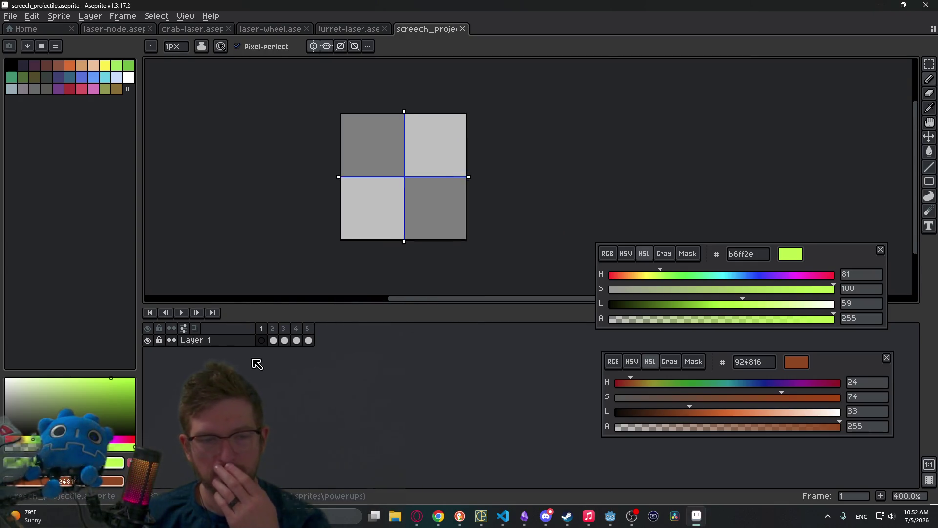
click(273, 330)
click(284, 329)
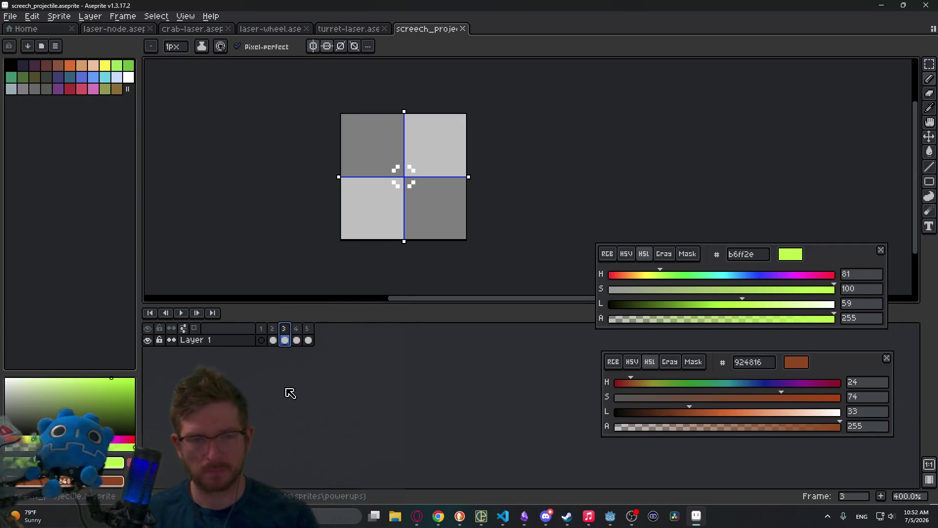
scroll(419, 176, up, 5)
key(i)
click(415, 175)
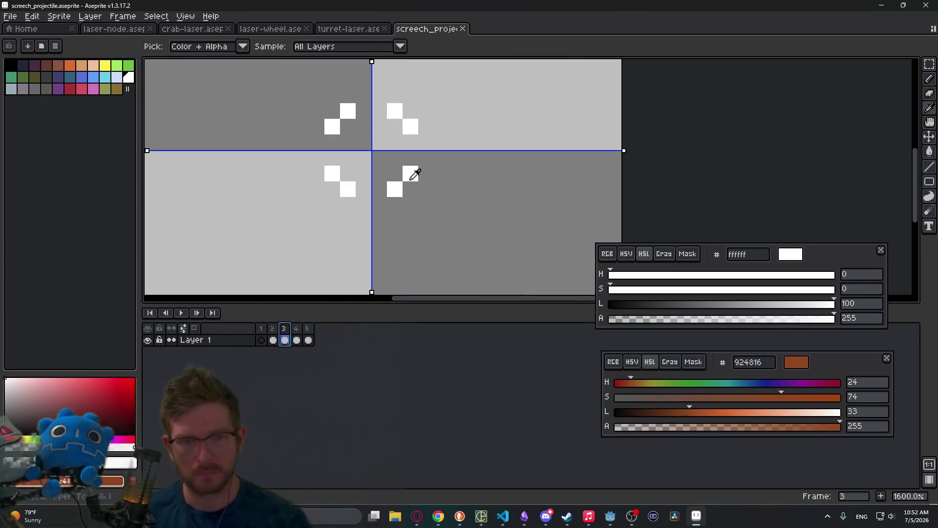
key(b)
click(411, 190)
click(410, 205)
click(429, 185)
click(427, 205)
click(441, 217)
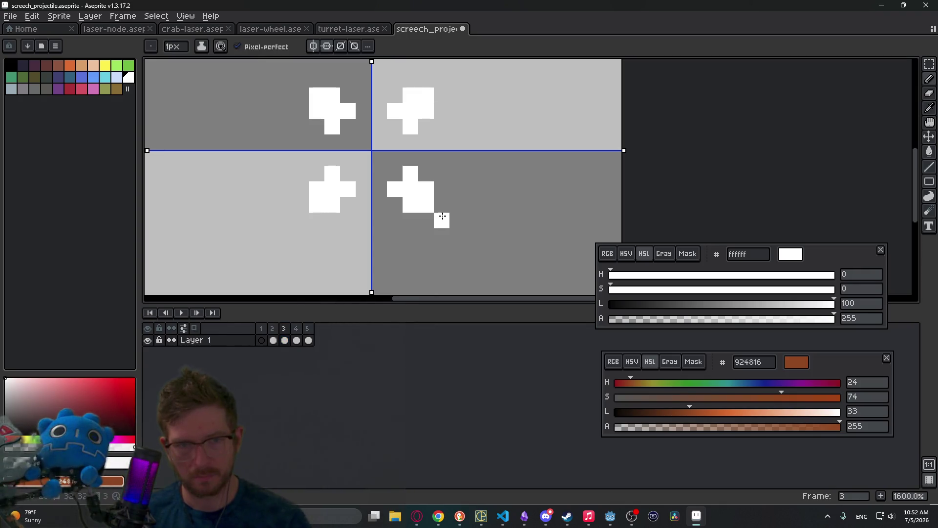
click(432, 220)
click(440, 208)
click(454, 233)
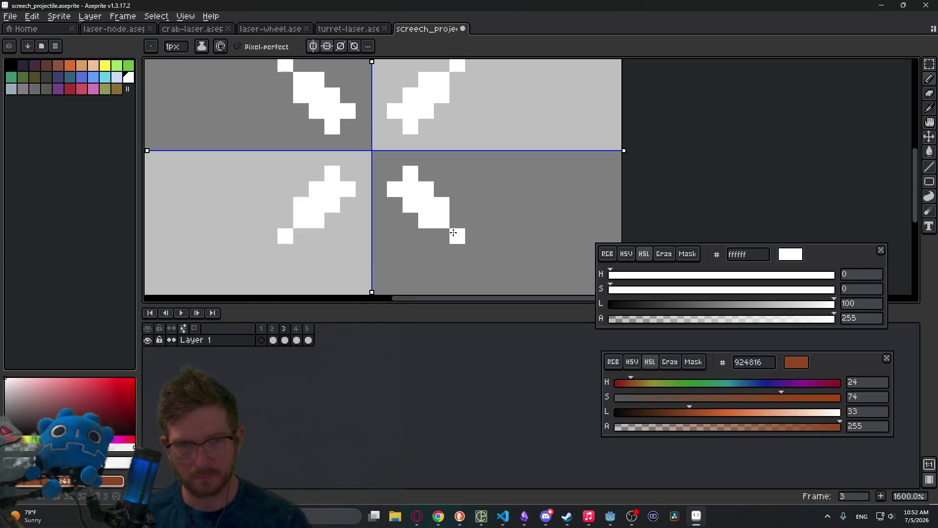
Turn on onion skinning and erase the white ring from frame 4.
scroll(491, 240, down, 6)
scroll(484, 223, down, 2)
scroll(484, 222, up, 6)
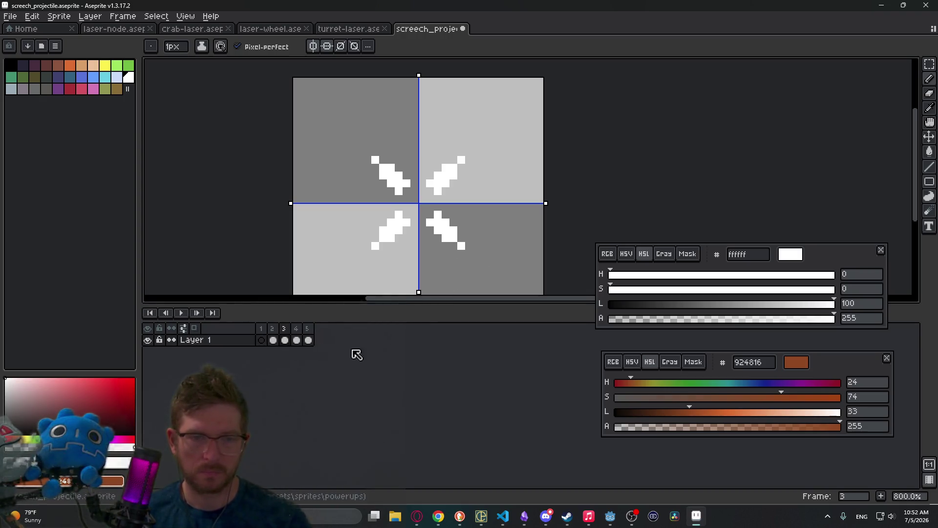
click(296, 341)
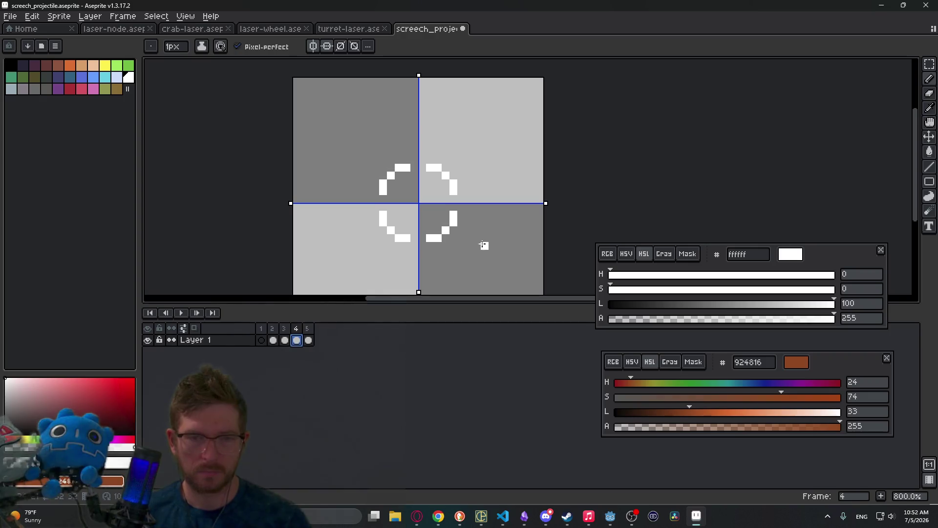
click(285, 341)
click(194, 330)
click(298, 342)
scroll(489, 227, up, 2)
scroll(472, 240, down, 1)
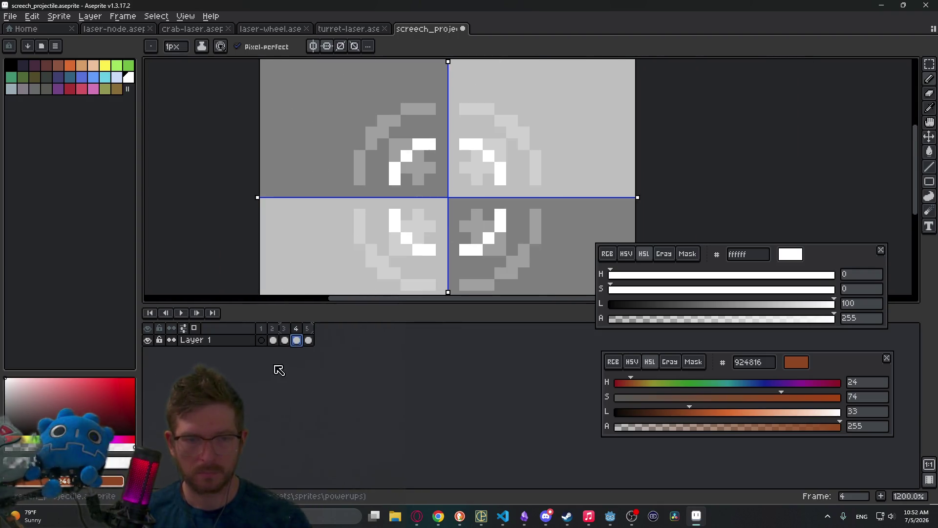
click(308, 341)
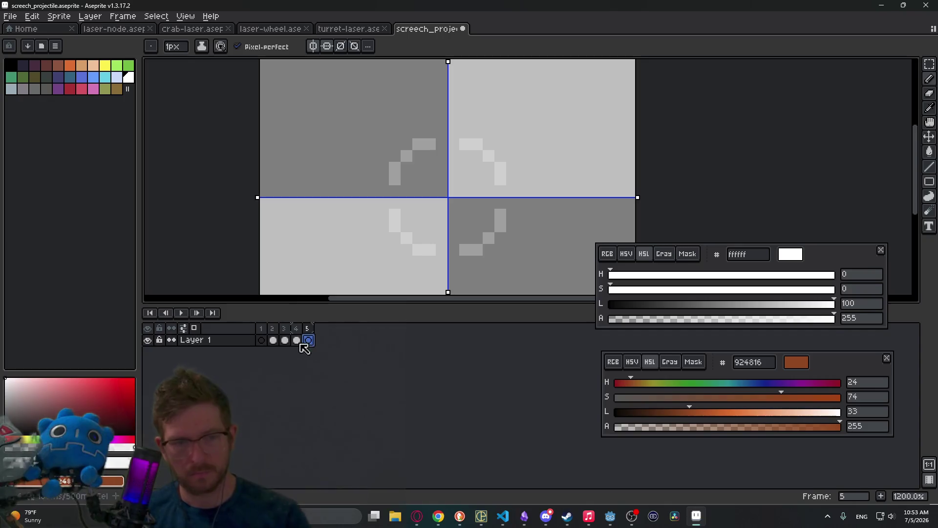
key(Left)
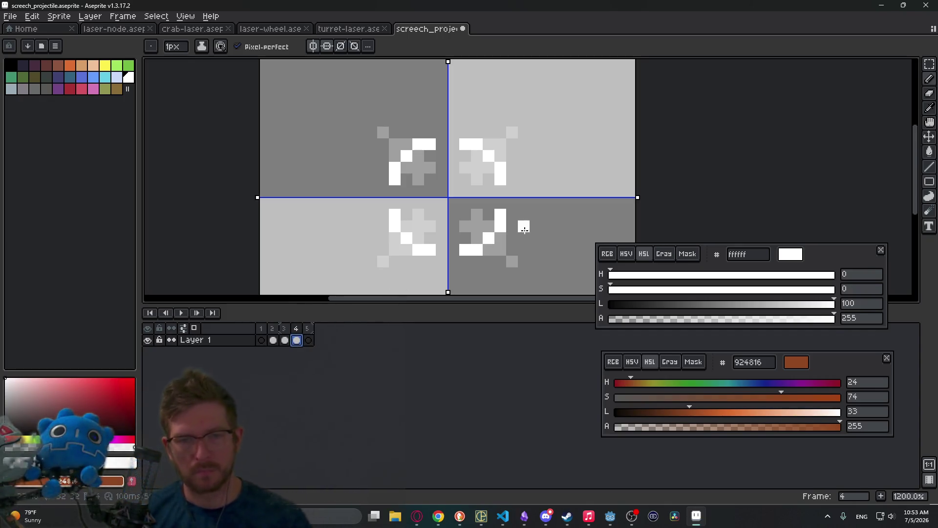
key(e)
mouse_move(512, 215)
mouse_down()
mouse_move(477, 245)
mouse_move(501, 225)
mouse_up()
Fill frame 3's four centre pixels white and thicken the centre of the X.
click(274, 341)
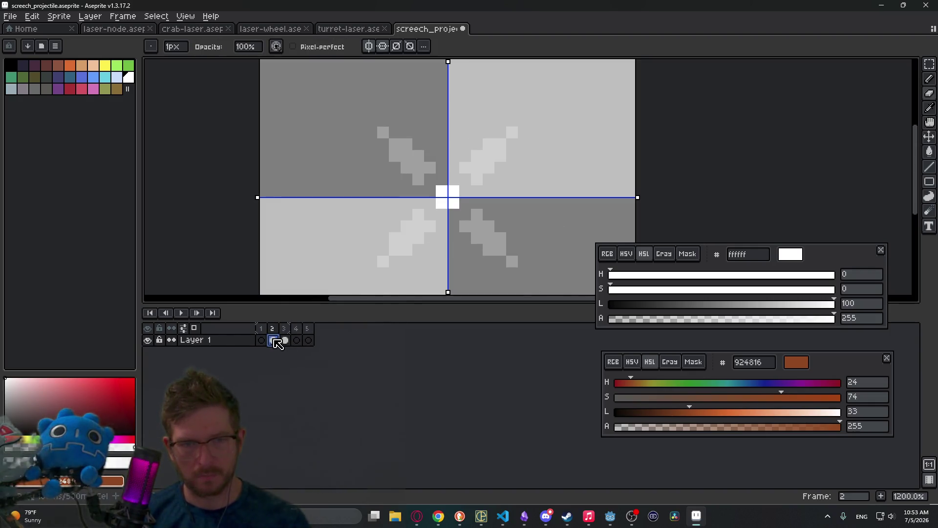
click(286, 340)
scroll(477, 203, up, 1)
key(b)
drag(431, 190, 462, 208)
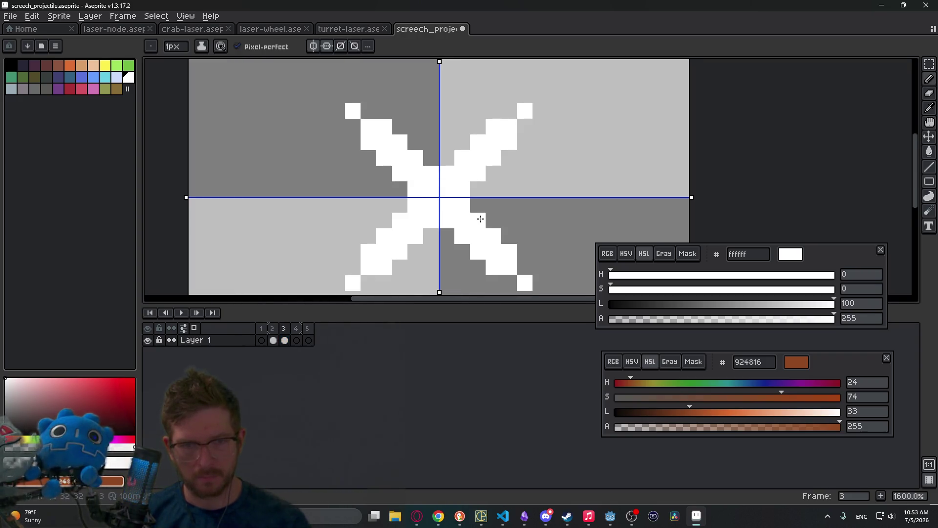
scroll(480, 219, down, 4)
scroll(474, 216, up, 4)
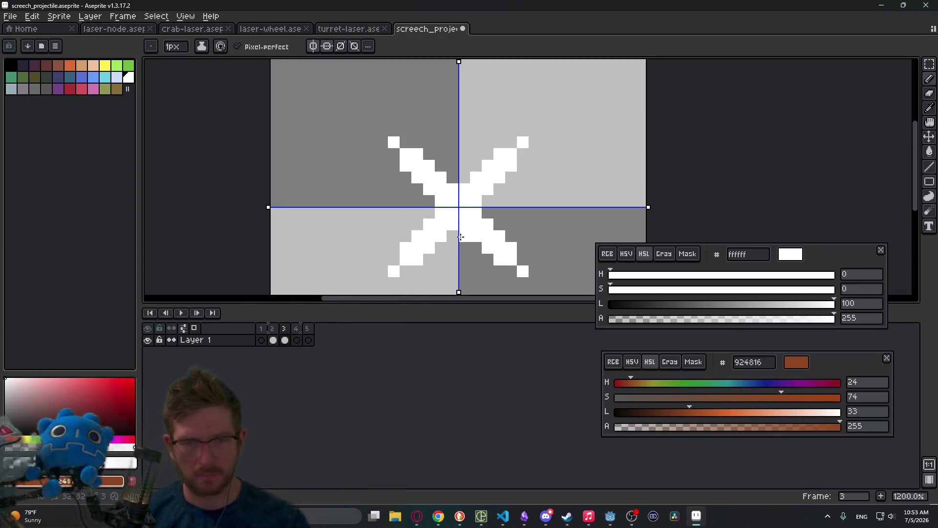
drag(479, 251, 463, 238)
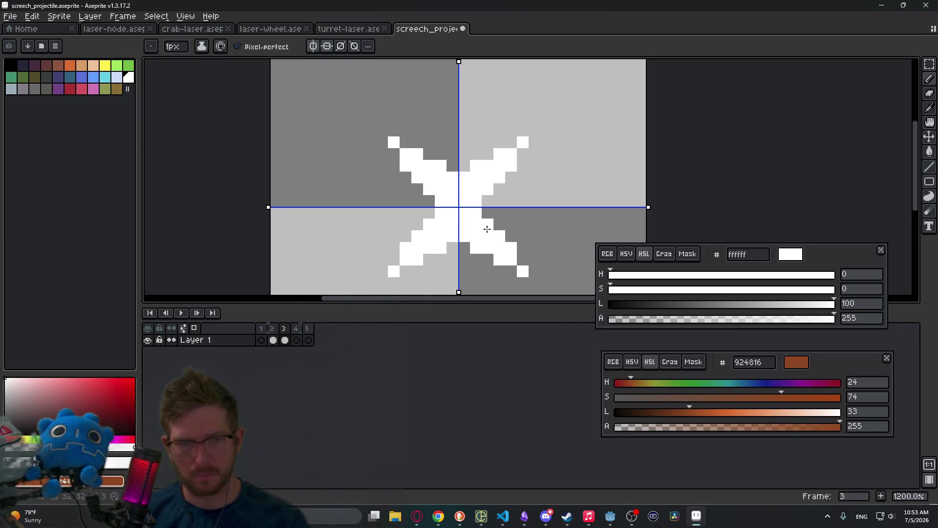
scroll(543, 203, down, 5)
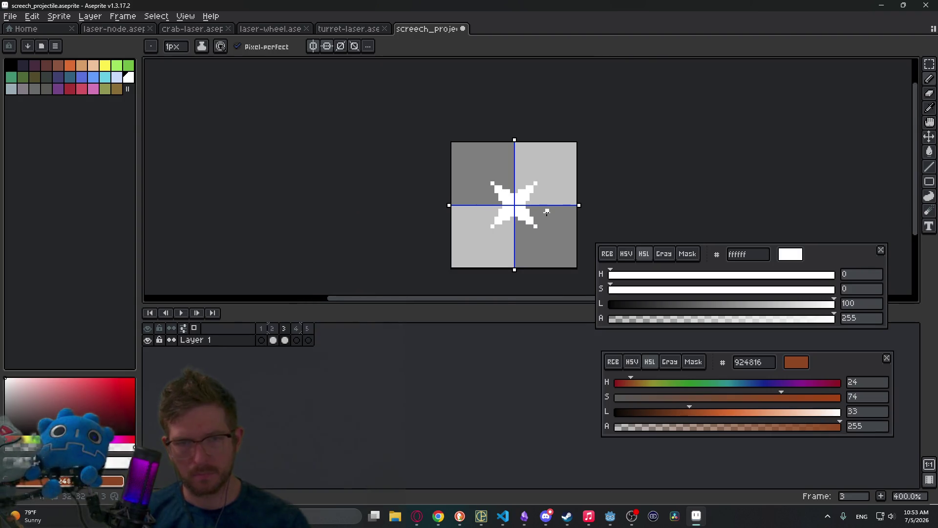
scroll(546, 213, down, 1)
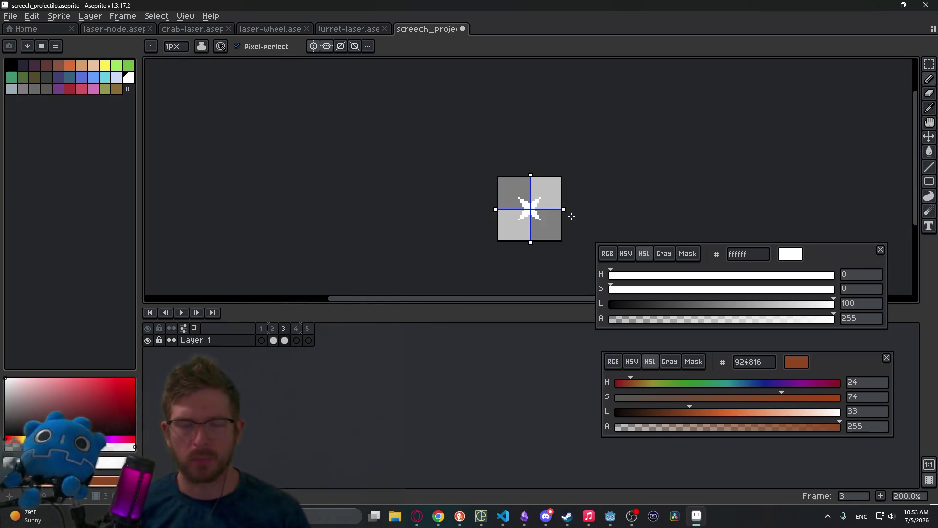
scroll(543, 217, up, 3)
scroll(543, 217, up, 4)
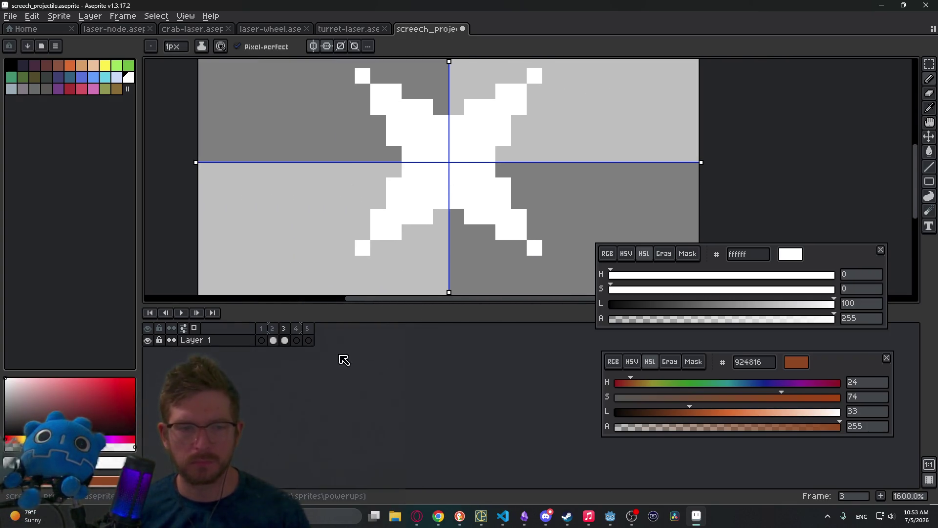
Redraw frame 4 as a white centre block with star points, then play back to check.
click(299, 344)
mouse_move(440, 153)
mouse_down()
mouse_move(461, 185)
mouse_move(425, 138)
mouse_move(479, 188)
mouse_up()
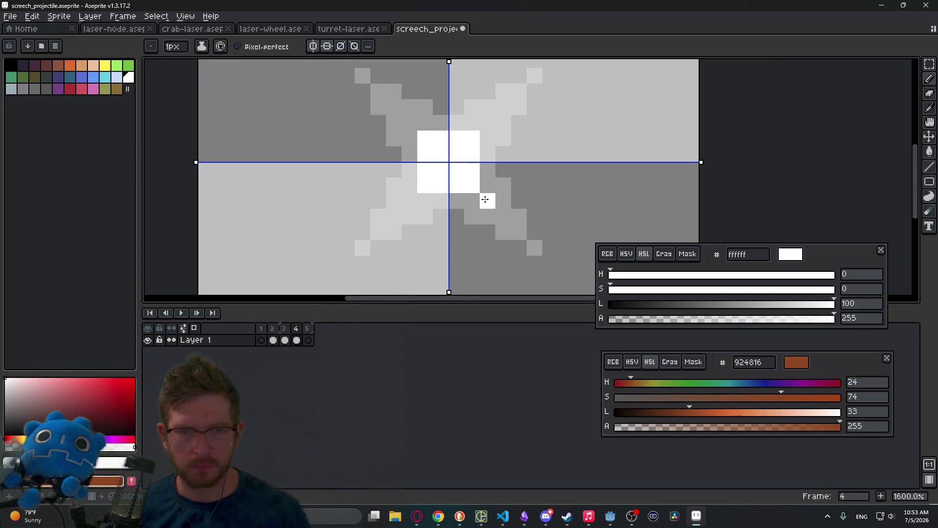
click(486, 198)
click(503, 216)
click(473, 201)
click(487, 186)
click(503, 171)
scroll(494, 170, down, 3)
scroll(494, 169, up, 4)
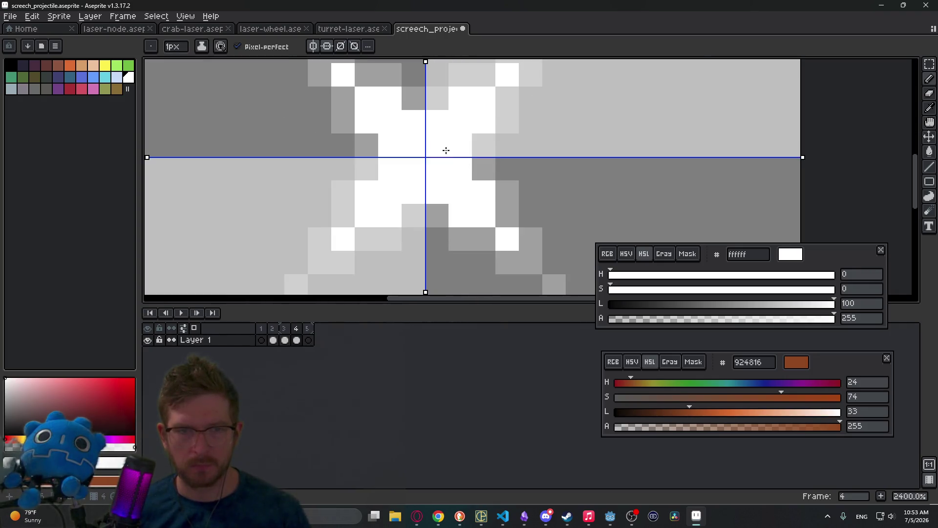
scroll(446, 149, down, 6)
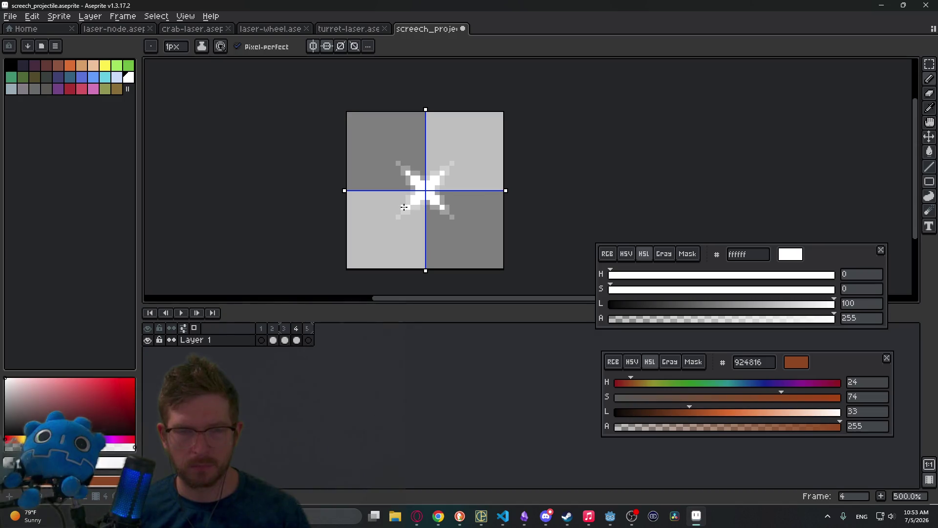
key(Return)
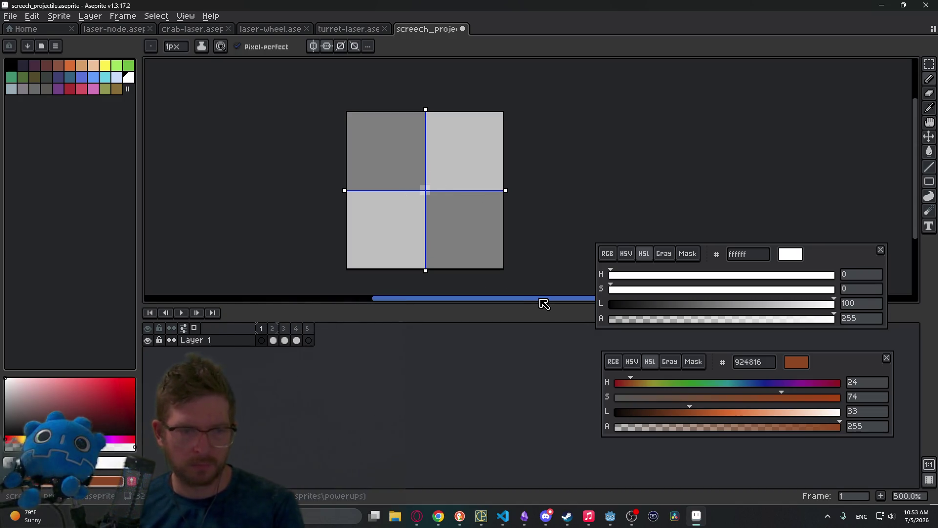
key(Return)
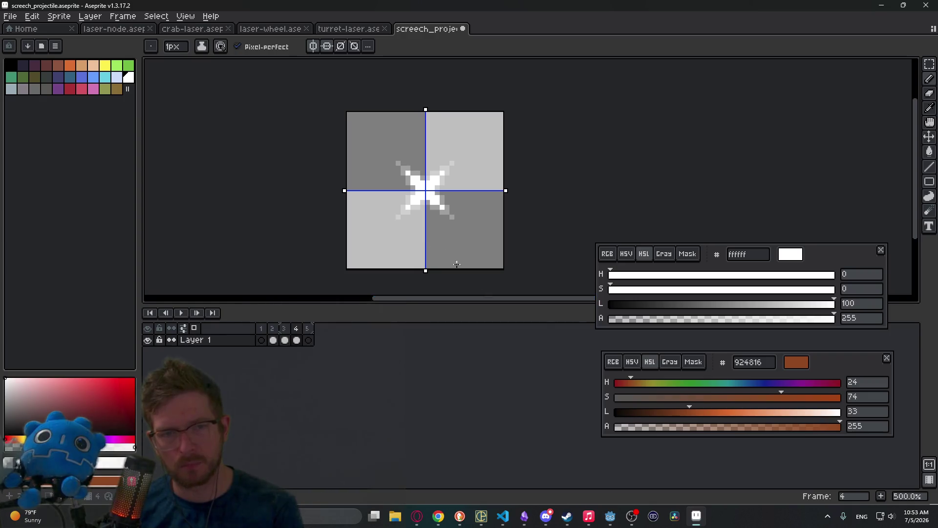
Draw a small white dot at the centre of frame 5.
click(308, 340)
scroll(413, 207, up, 2)
scroll(413, 206, up, 3)
drag(457, 147, 443, 168)
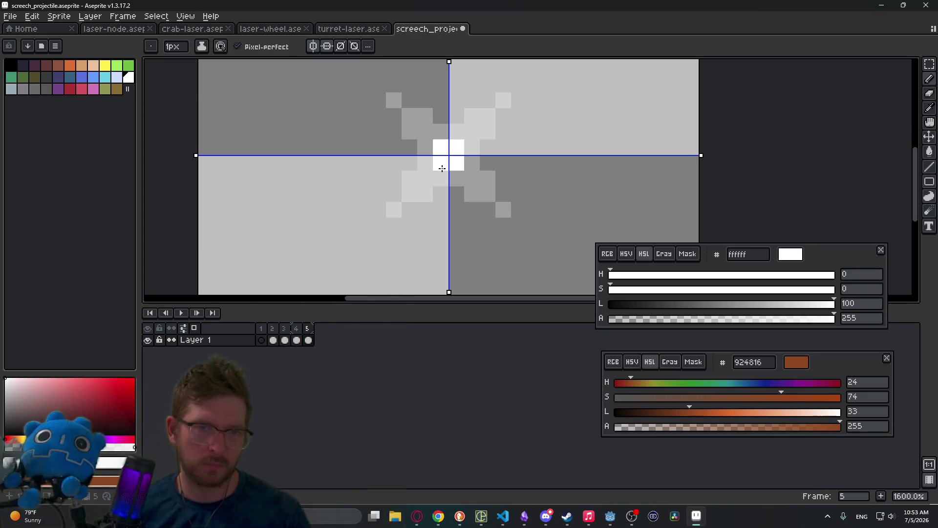
Delete the blank first frame, leaving four frames.
click(271, 342)
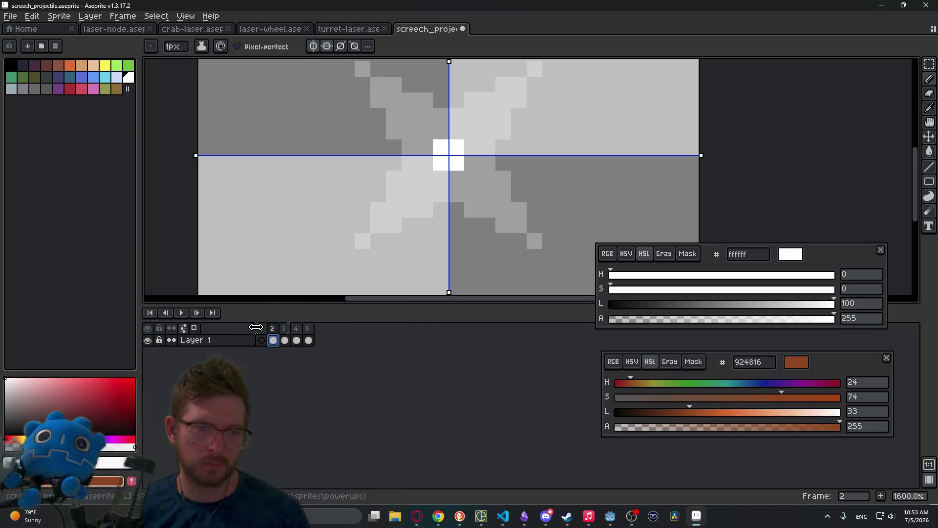
drag(271, 333, 261, 333)
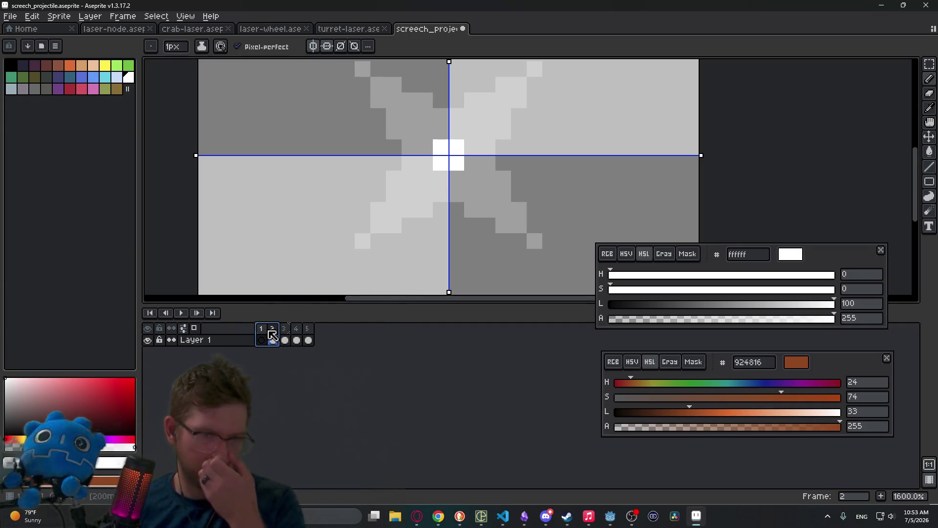
key(Left)
click(272, 340)
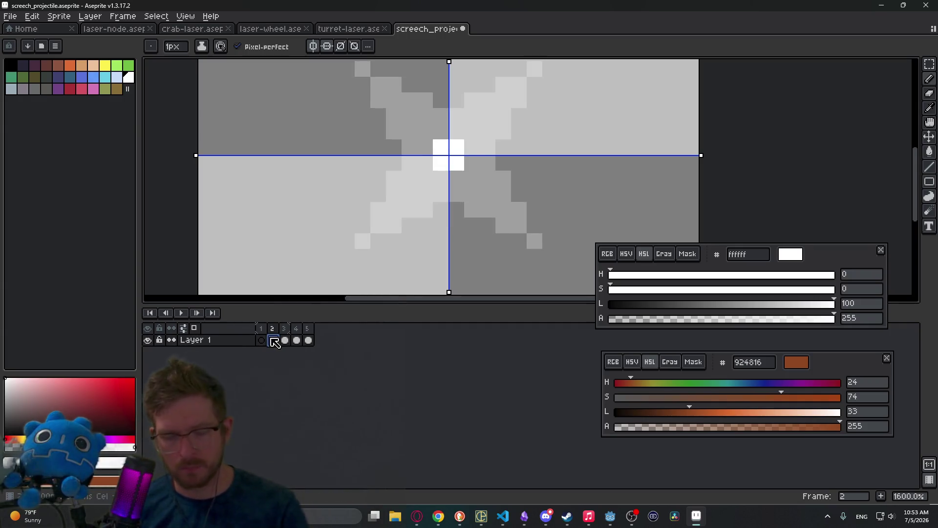
click(262, 334)
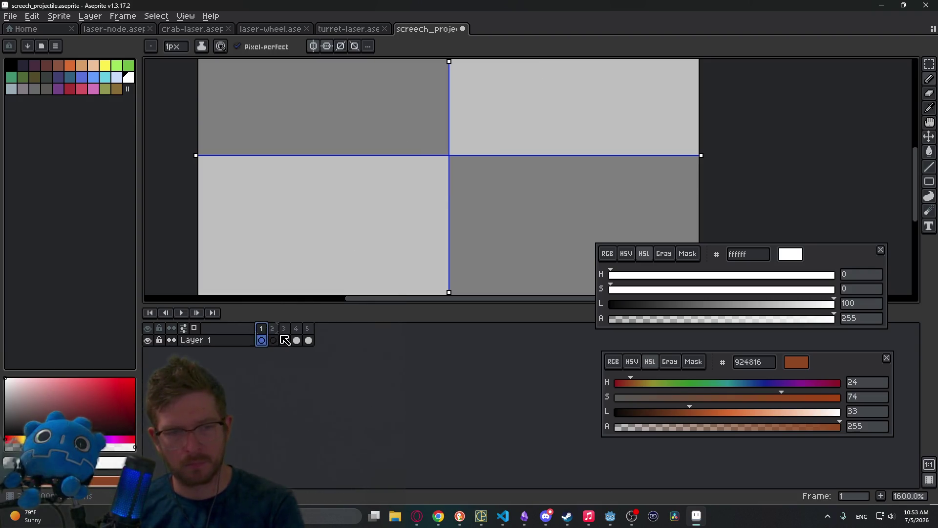
key(alt+c)
key(Right)
key(Right)
Return to frame 1 and play the animation to review it.
key(Left)
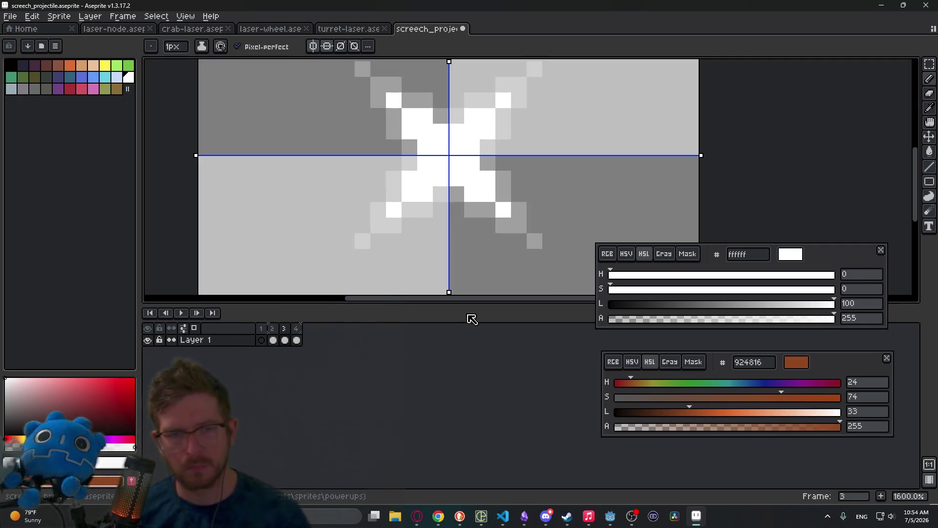
scroll(421, 187, down, 3)
scroll(422, 186, down, 1)
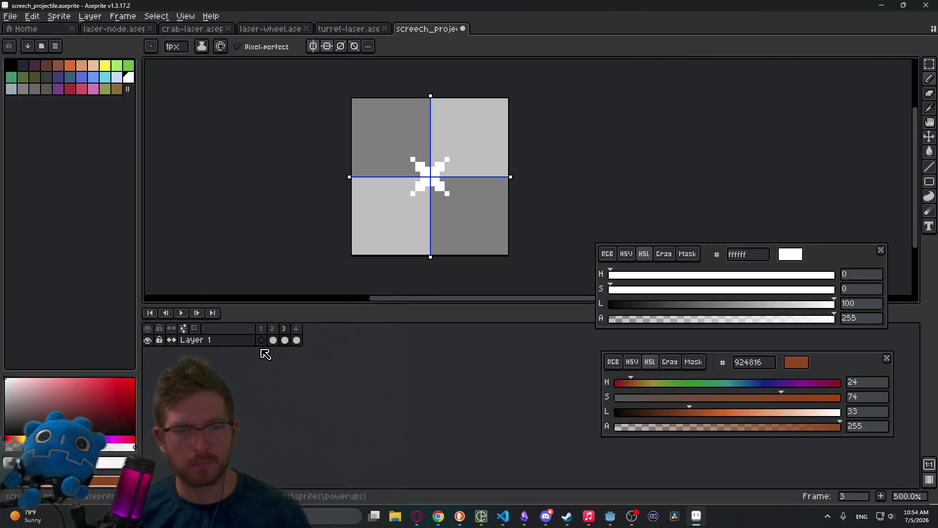
click(261, 329)
click(180, 313)
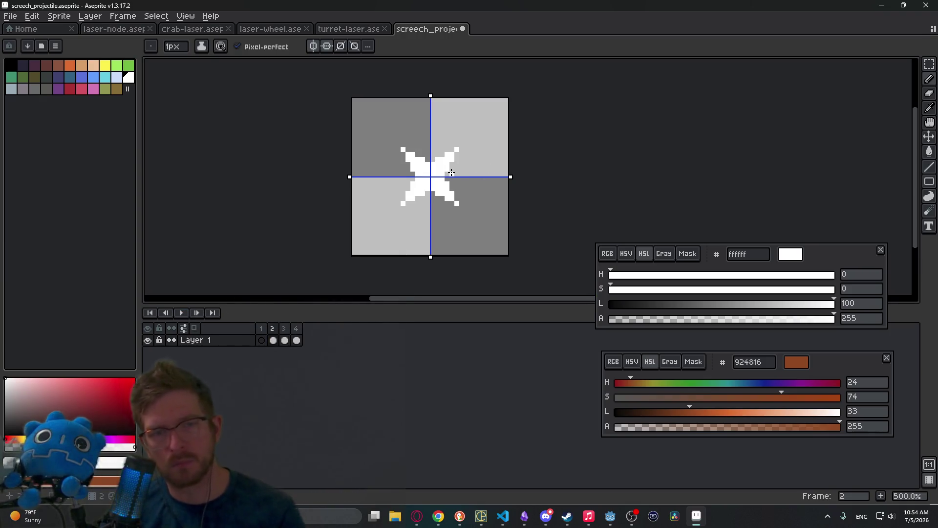
scroll(448, 174, up, 5)
scroll(471, 238, down, 1)
Erase two mirrored centre pixels of frame 2's X, undoing a wrong diagonal erase.
mouse_move(393, 200)
mouse_down()
mouse_move(438, 232)
mouse_move(457, 197)
mouse_move(409, 166)
mouse_up()
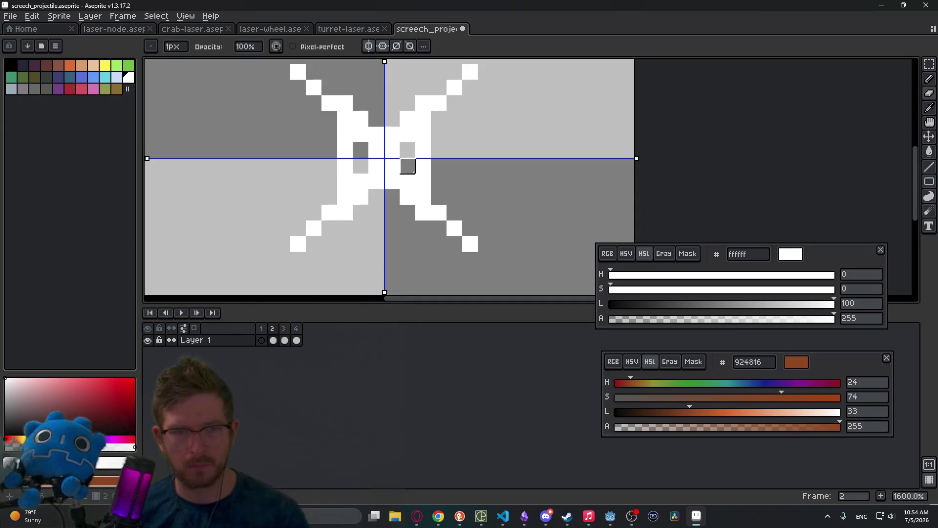
key(ctrl+z)
click(424, 181)
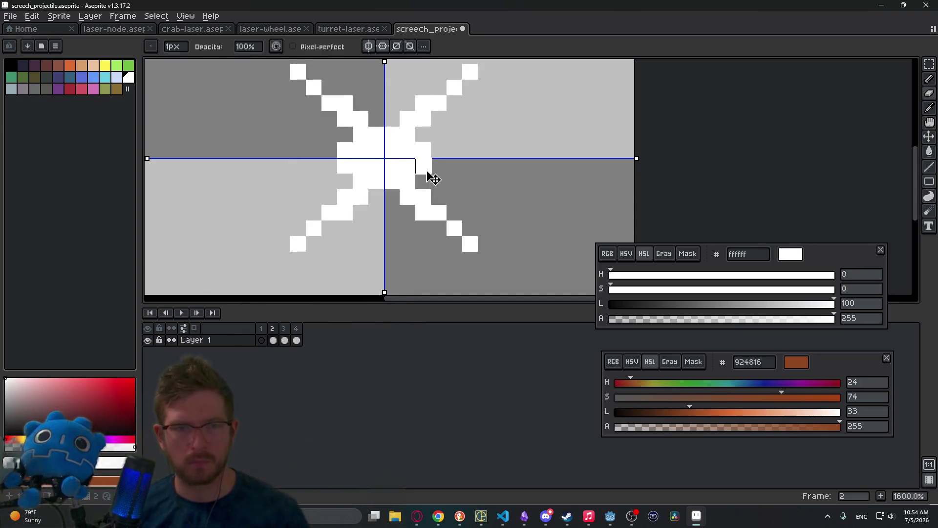
click(424, 166)
scroll(494, 164, down, 5)
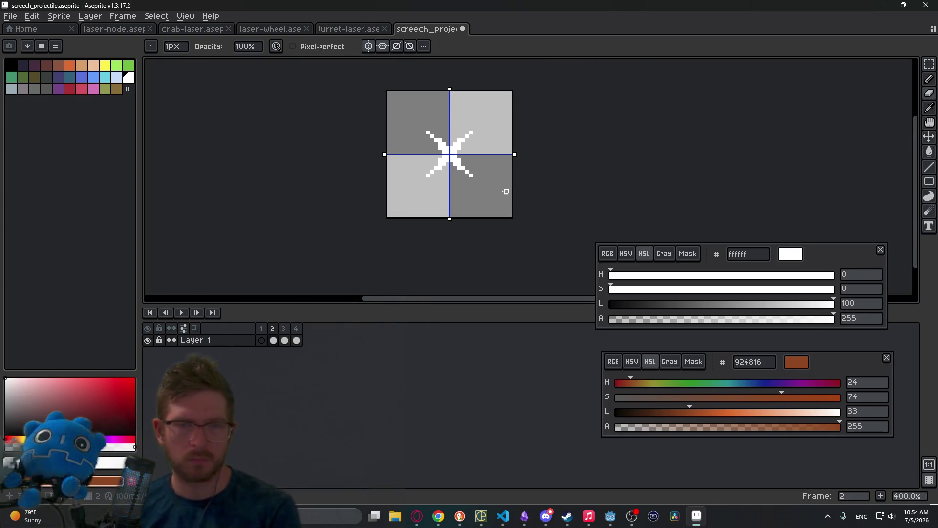
scroll(489, 175, up, 5)
Undo the last erase on frame 2 while keeping the empty frame removed.
key(b)
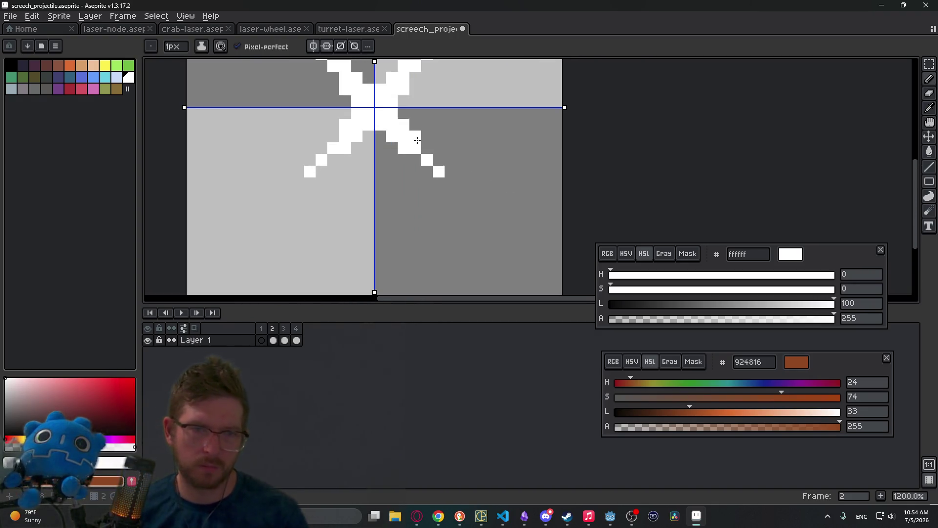
scroll(498, 172, down, 6)
key(Right)
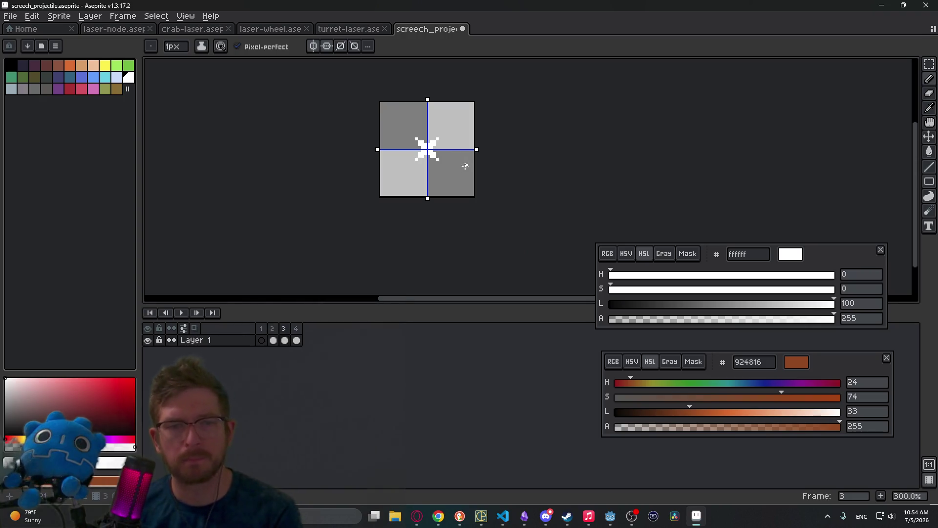
key(Left)
key(Left)
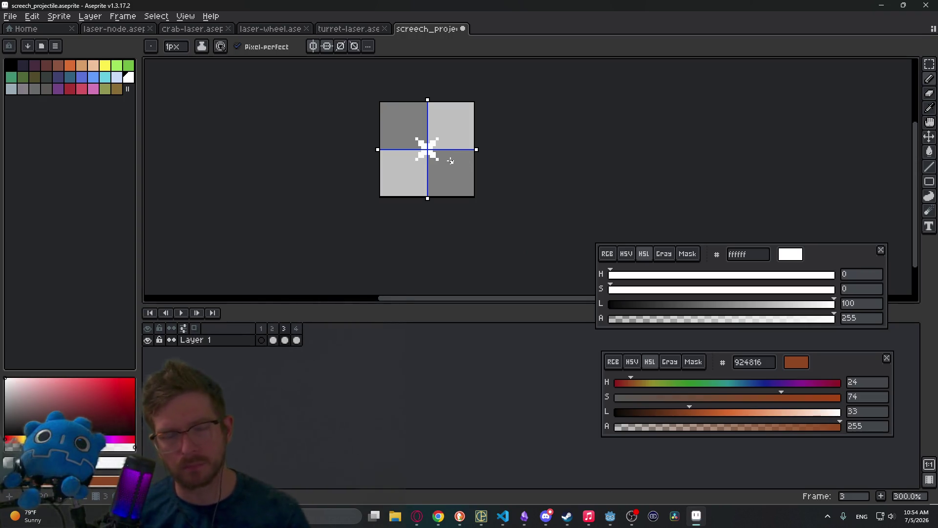
key(ctrl+z)
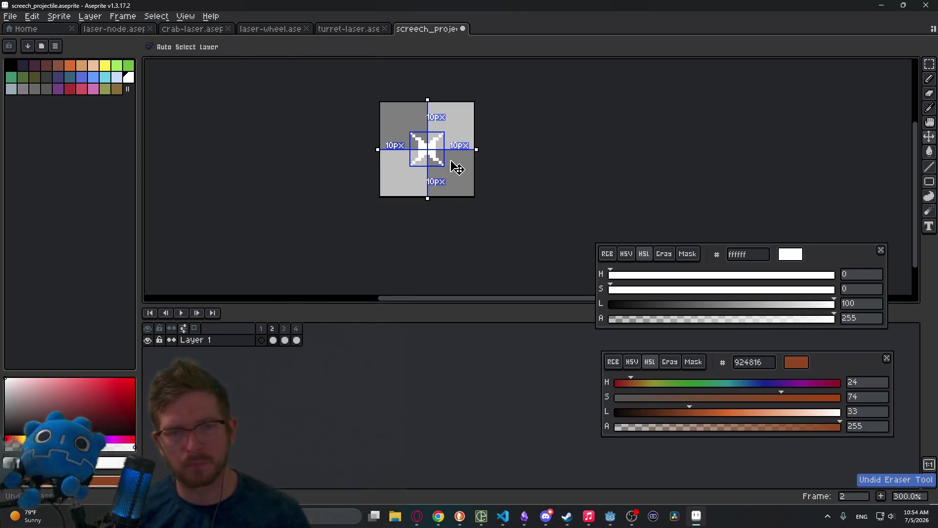
key(ctrl+z)
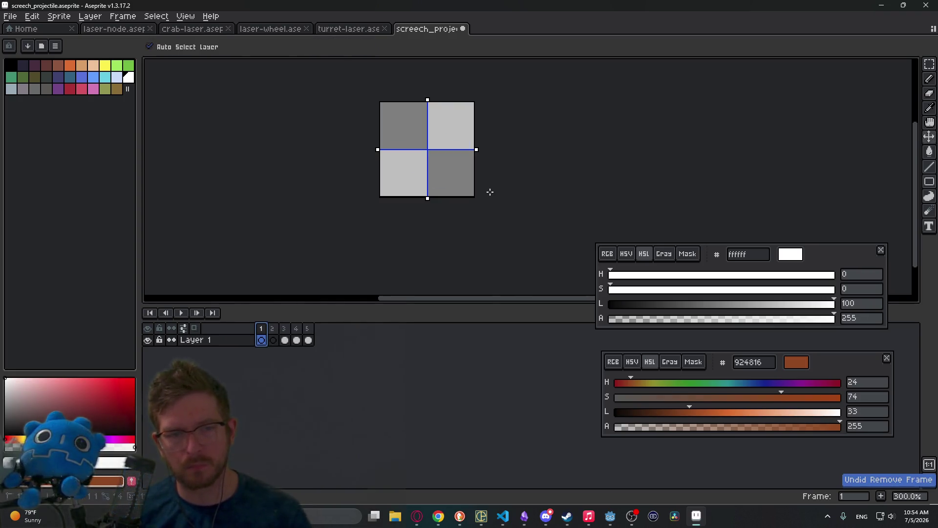
key(ctrl+y)
scroll(448, 160, up, 3)
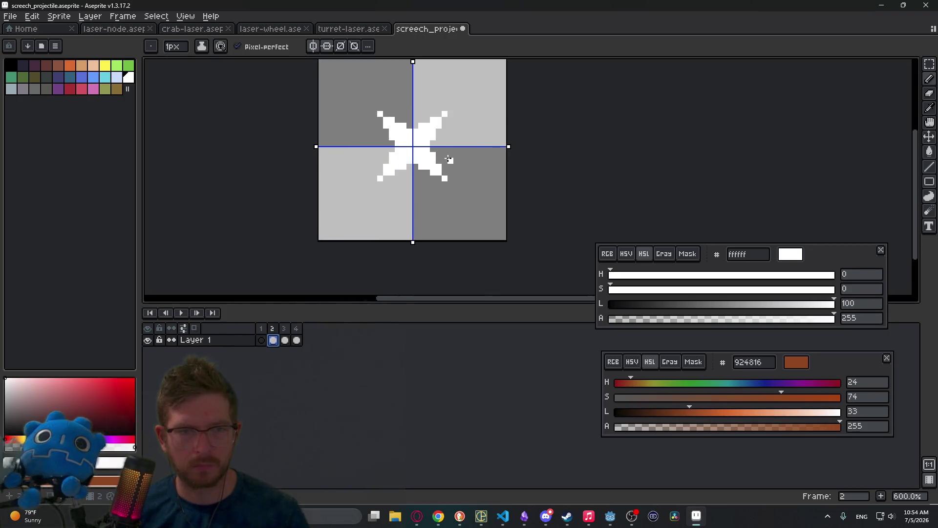
scroll(448, 184, up, 4)
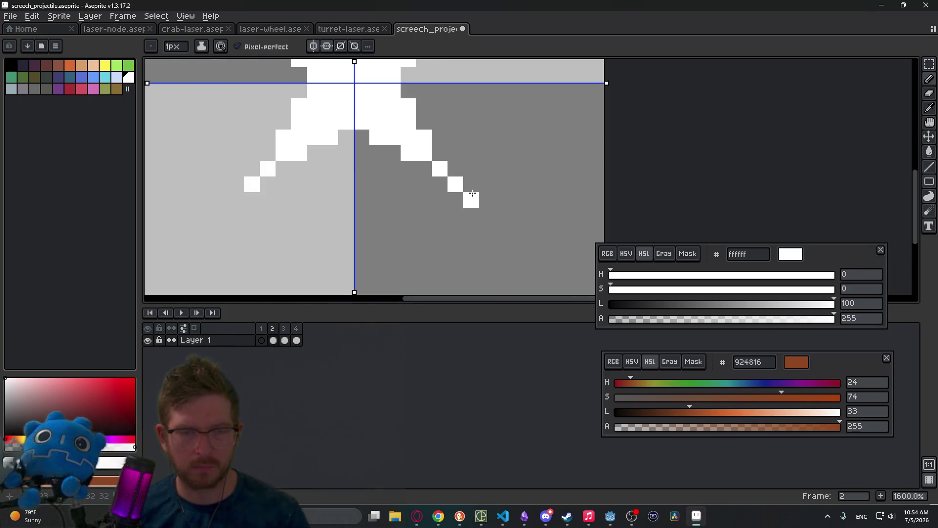
Erase a stray pixel on the X's arm in frame 2.
key(e)
click(456, 184)
scroll(477, 180, down, 4)
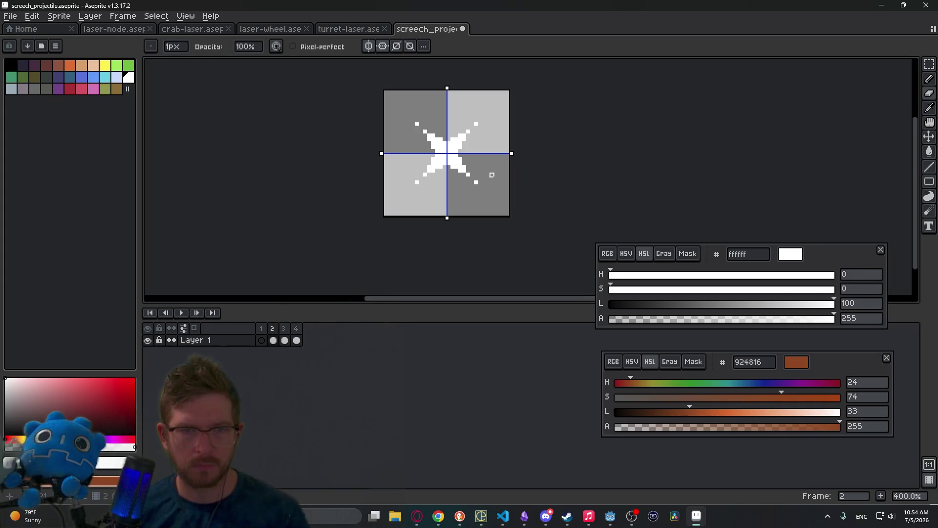
scroll(483, 163, down, 2)
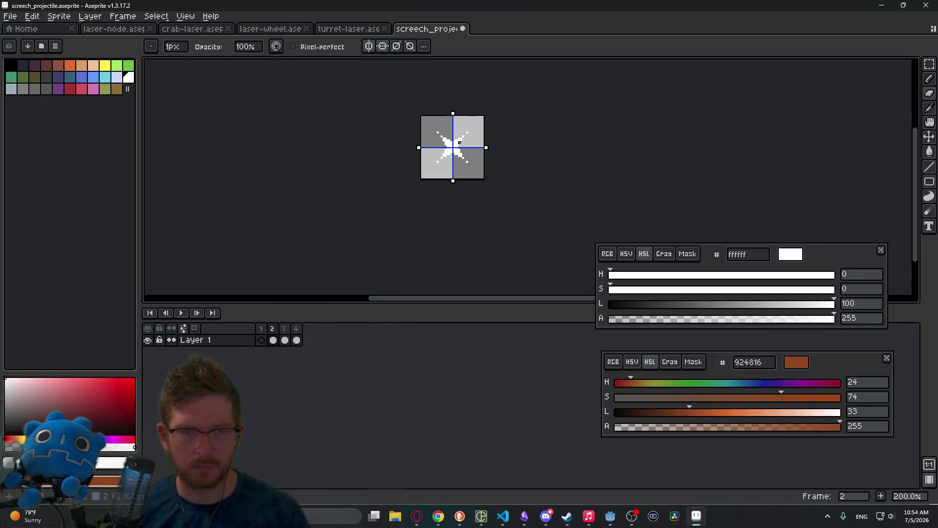
scroll(484, 163, up, 3)
Draw a small mirrored white block at the centre of frame 1 and compare frames.
key(Left)
key(Right)
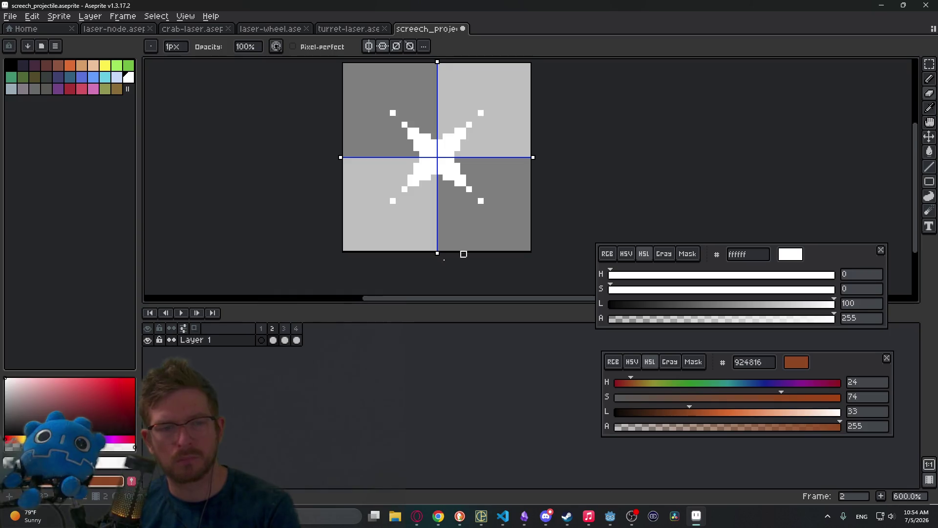
click(261, 339)
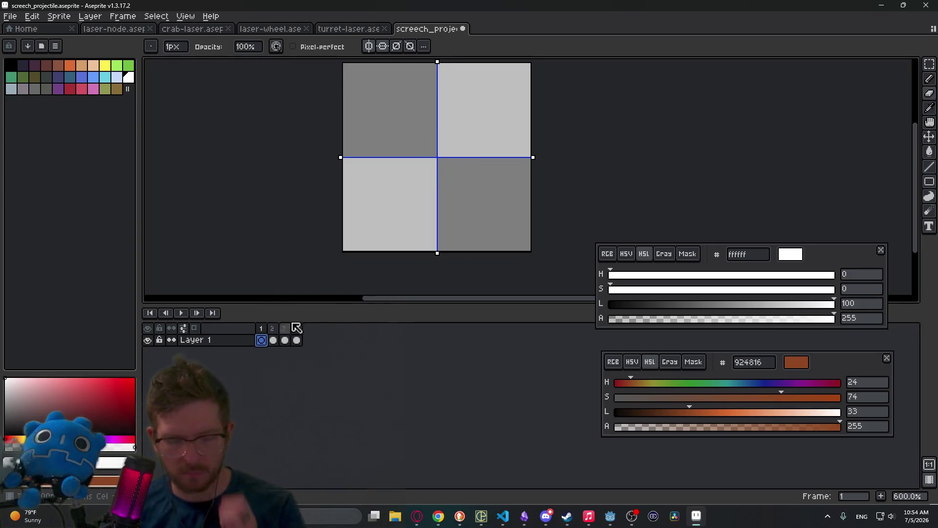
scroll(426, 157, up, 3)
key(b)
click(449, 161)
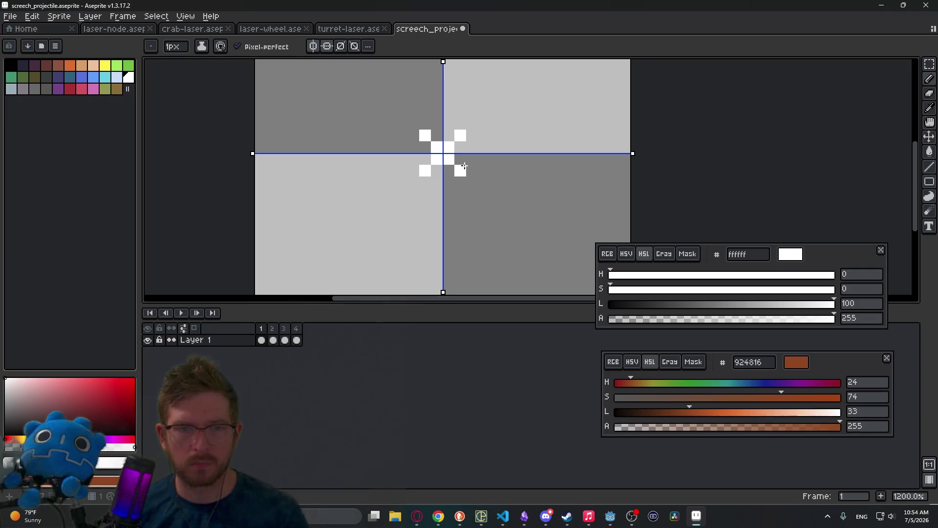
scroll(484, 169, down, 5)
key(Right)
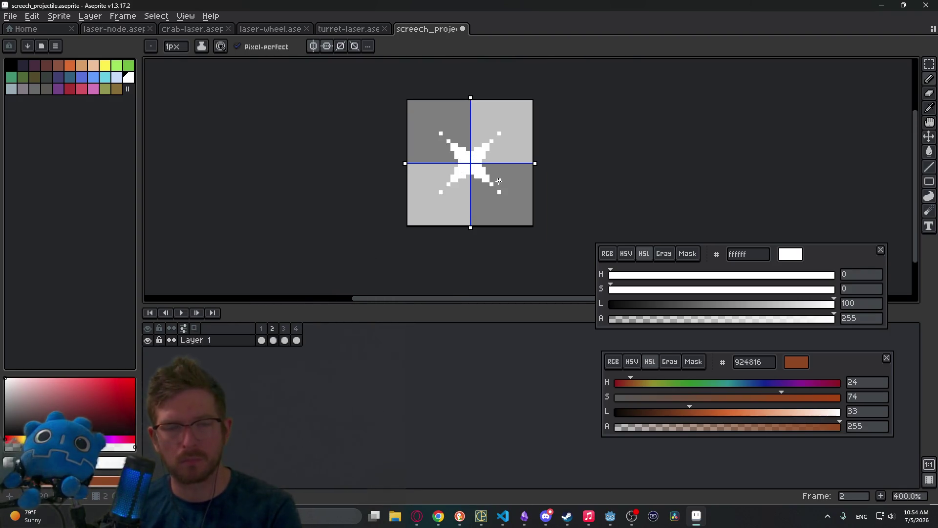
key(Left)
scroll(474, 168, up, 3)
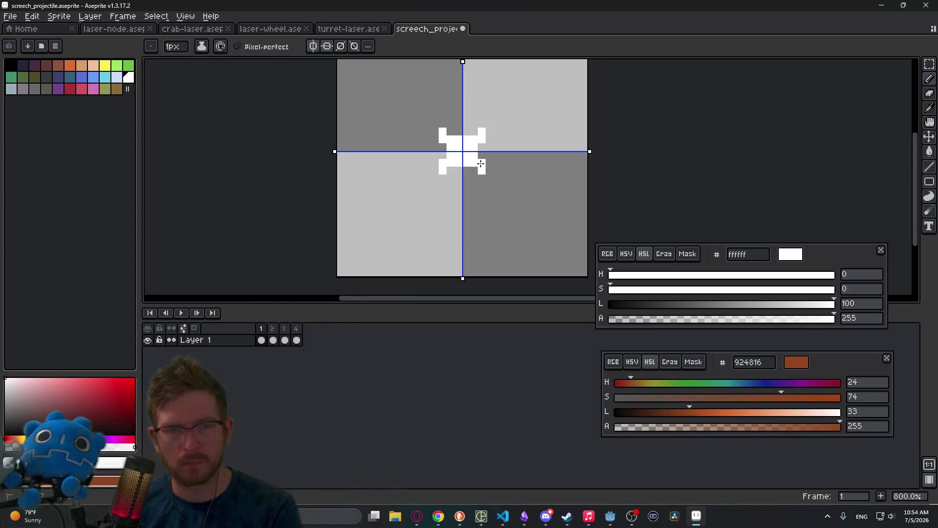
scroll(528, 193, down, 4)
key(Left)
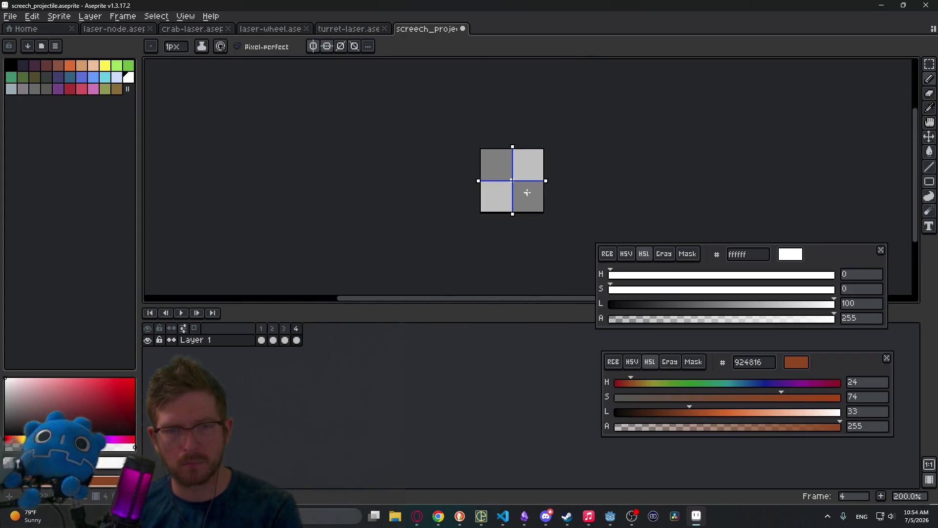
Erase the tips and diagonals of frame 3's X with symmetry.
key(Right)
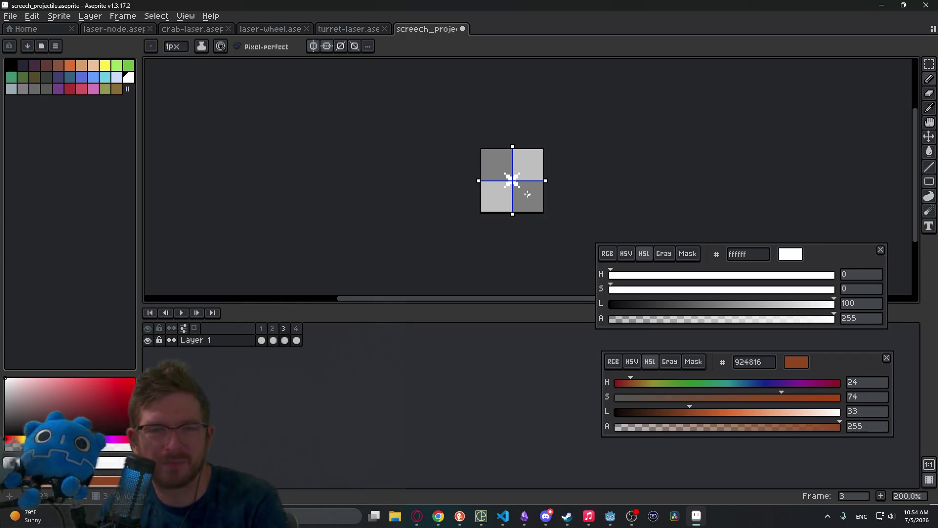
scroll(528, 194, up, 4)
scroll(512, 177, up, 2)
key(e)
mouse_move(489, 164)
mouse_down()
mouse_move(486, 142)
mouse_move(463, 153)
mouse_move(450, 130)
mouse_move(462, 123)
mouse_up()
scroll(513, 135, down, 5)
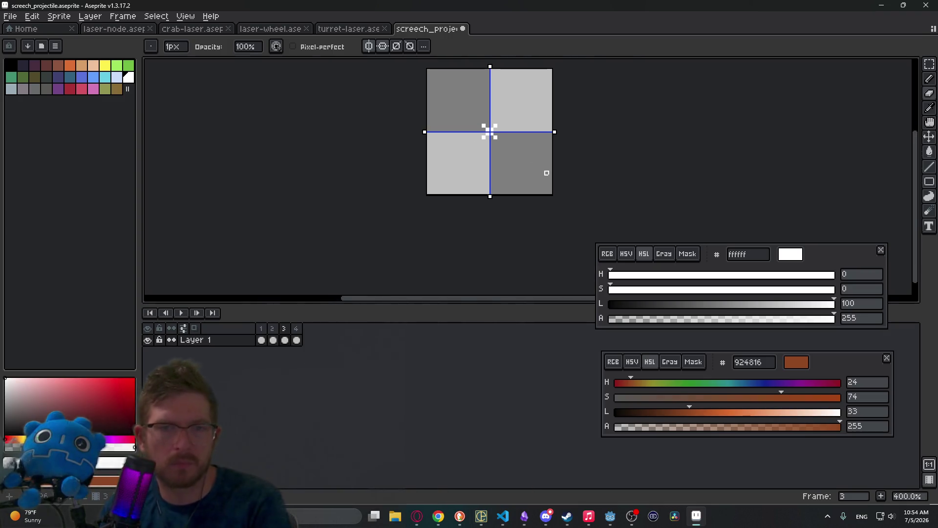
Preview the animation playback, return to frame 1, and bring up the web browser.
key(Return)
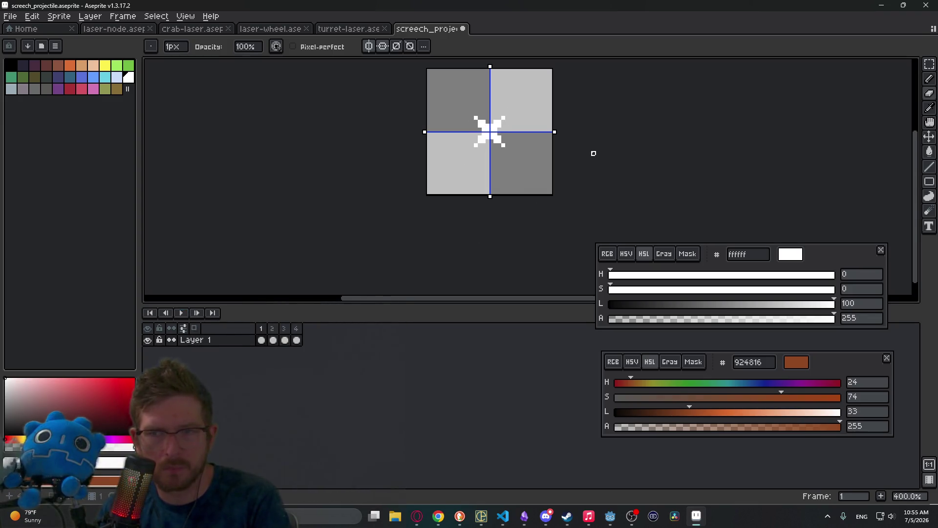
key(Right)
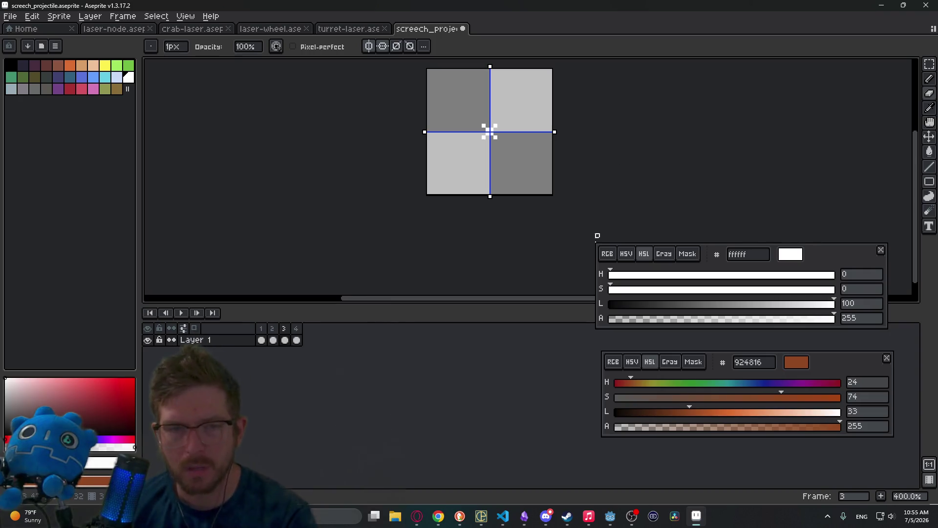
key(Home)
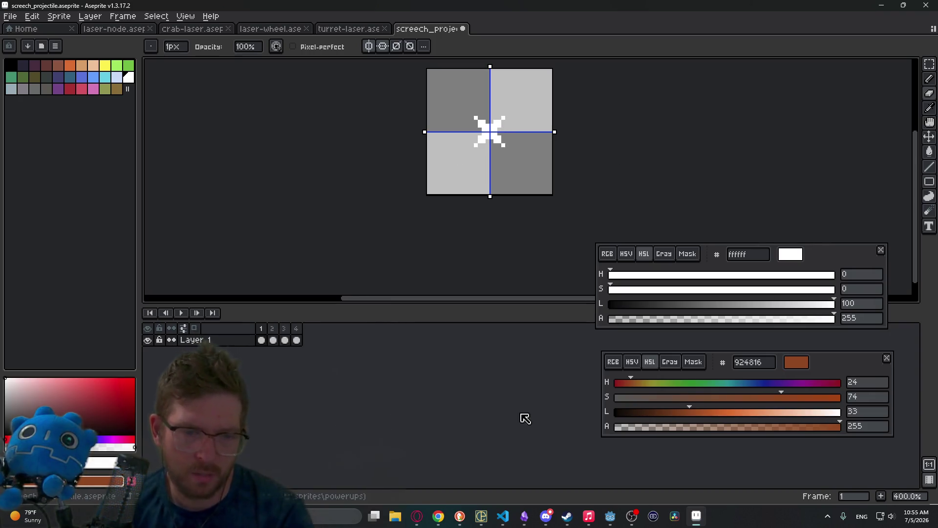
click(460, 517)
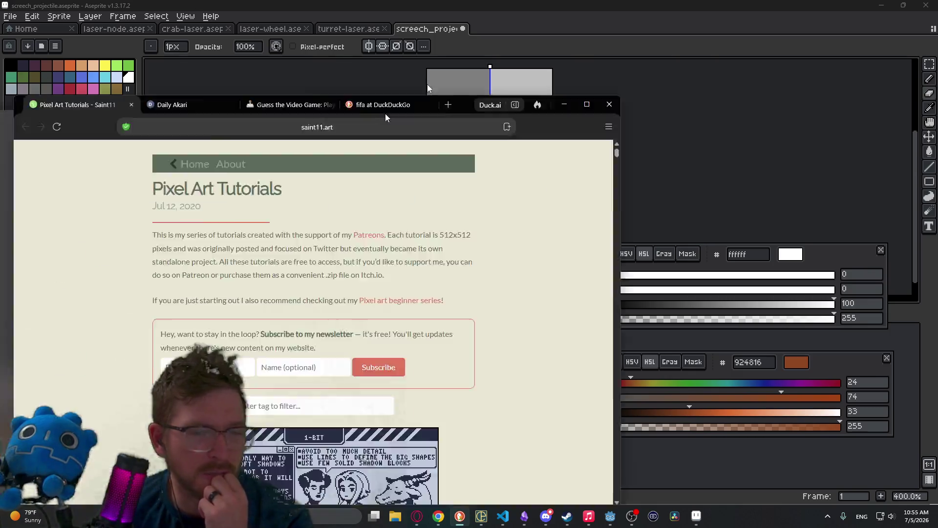
Autoscroll the saint11.art tutorial list past Bullets, Clouds and Dark Magic to Death/Take Hit.
scroll(731, 280, down, 20)
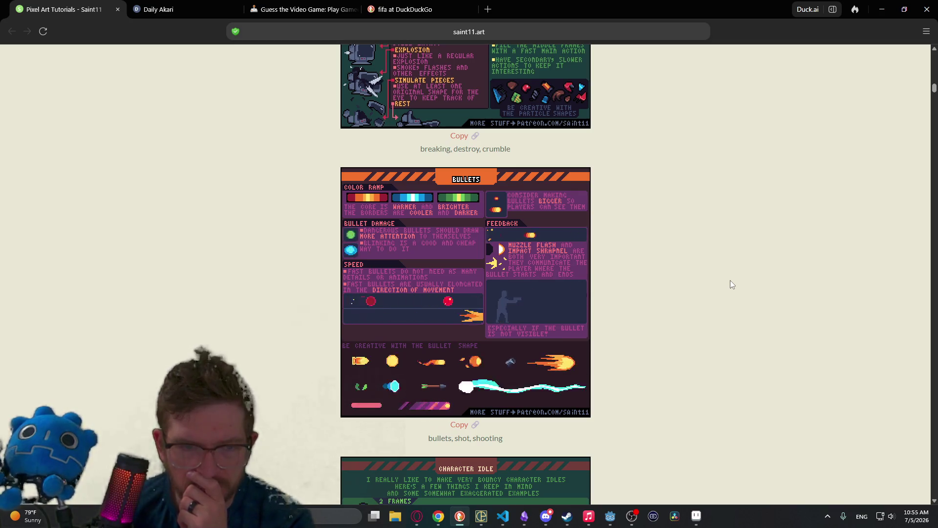
middle_click(645, 194)
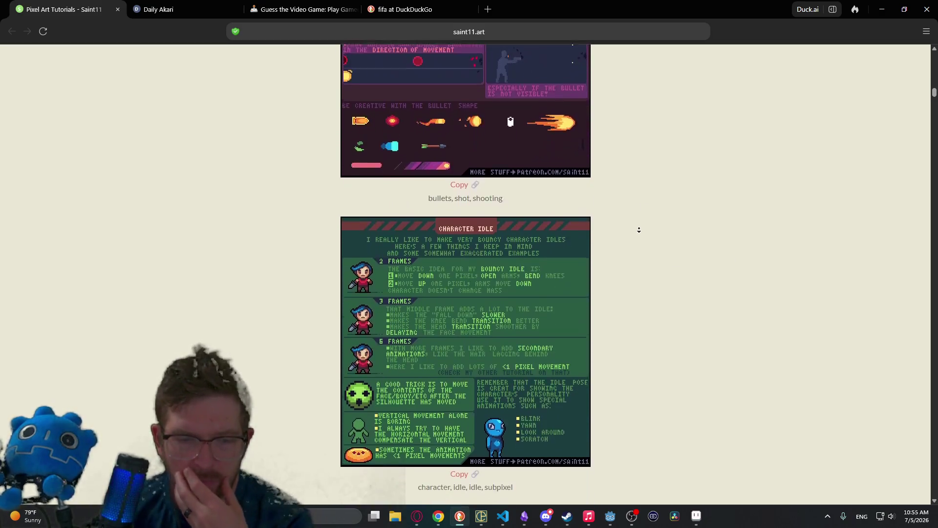
middle_click(648, 251)
middle_click(663, 207)
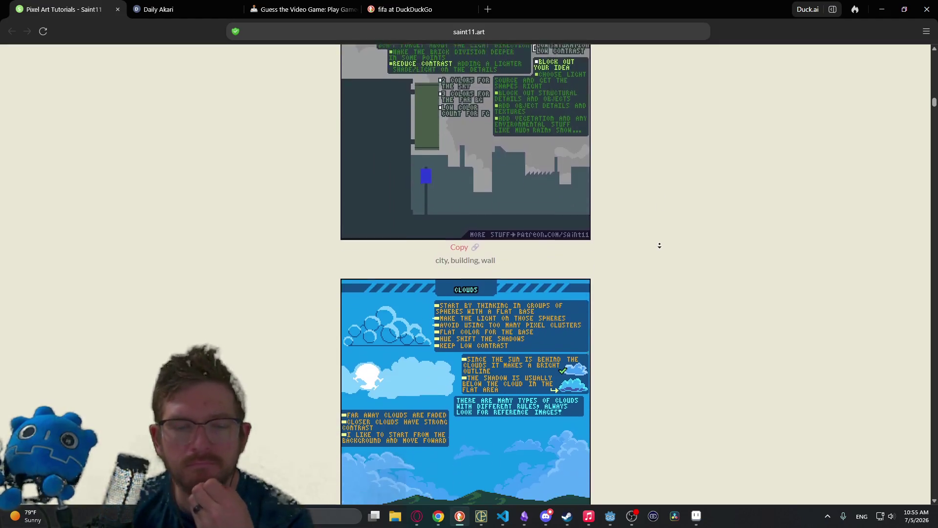
middle_click(668, 210)
middle_click(667, 209)
middle_click(670, 261)
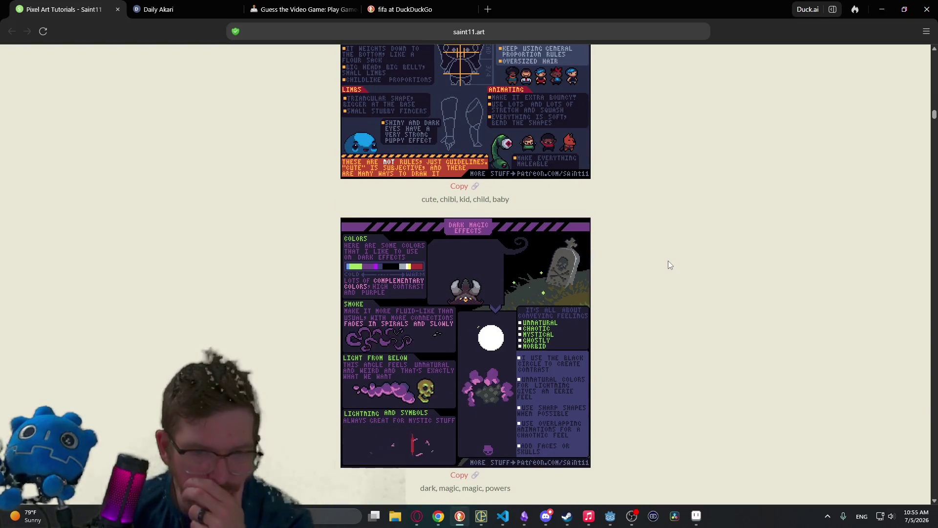
middle_click(662, 262)
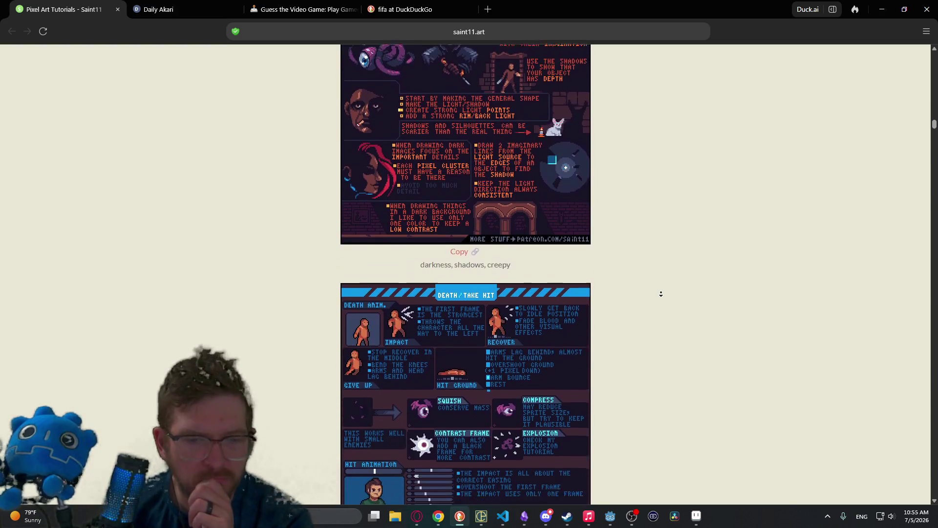
middle_click(659, 292)
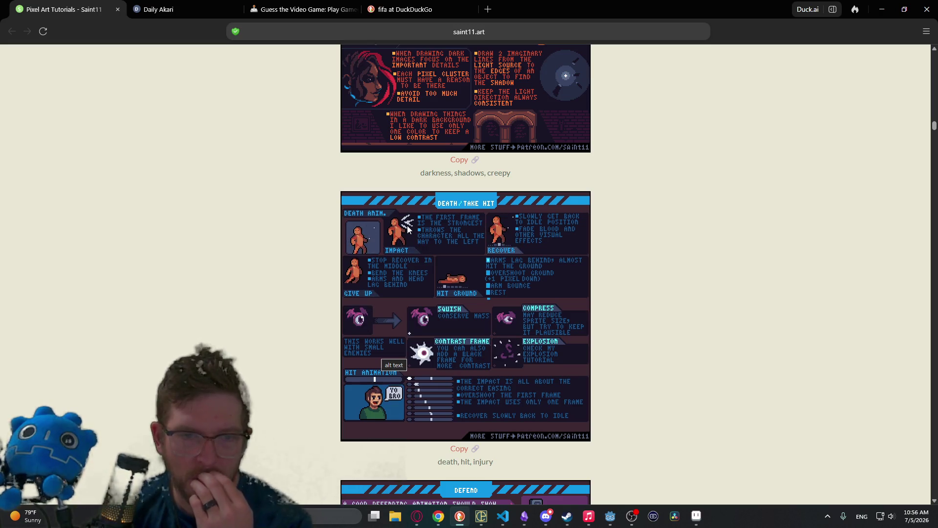
Back in Aseprite, delete the small first frame.
click(697, 515)
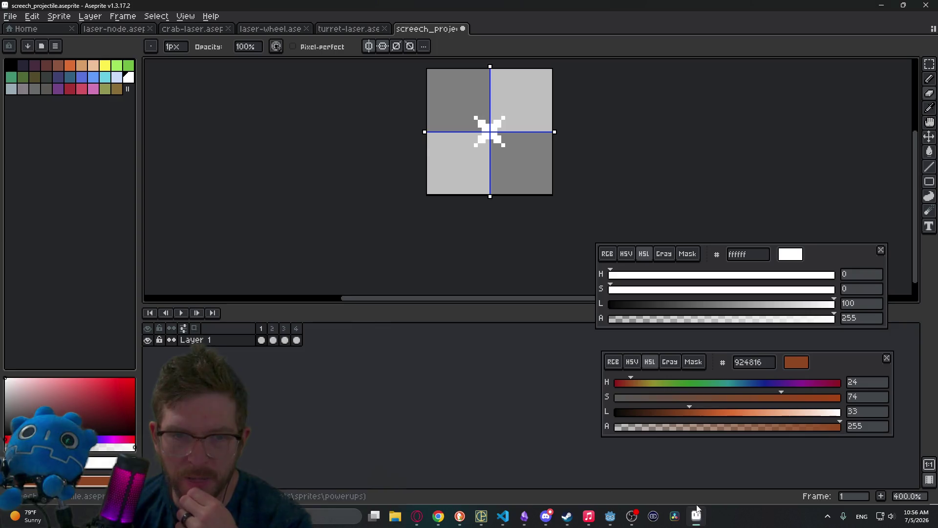
click(273, 337)
click(264, 333)
key(alt+c)
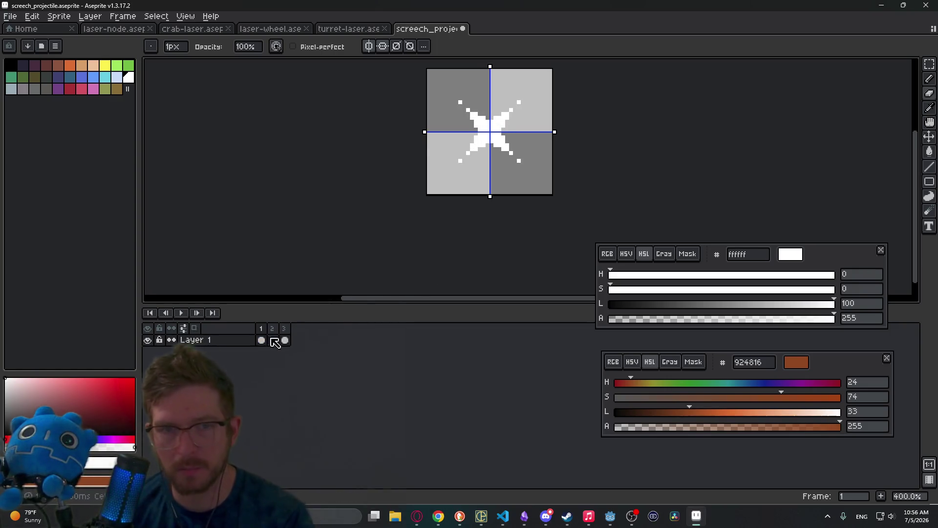
Centre the star in view and try erasing a stray white pixel, then undo it.
scroll(508, 186, up, 3)
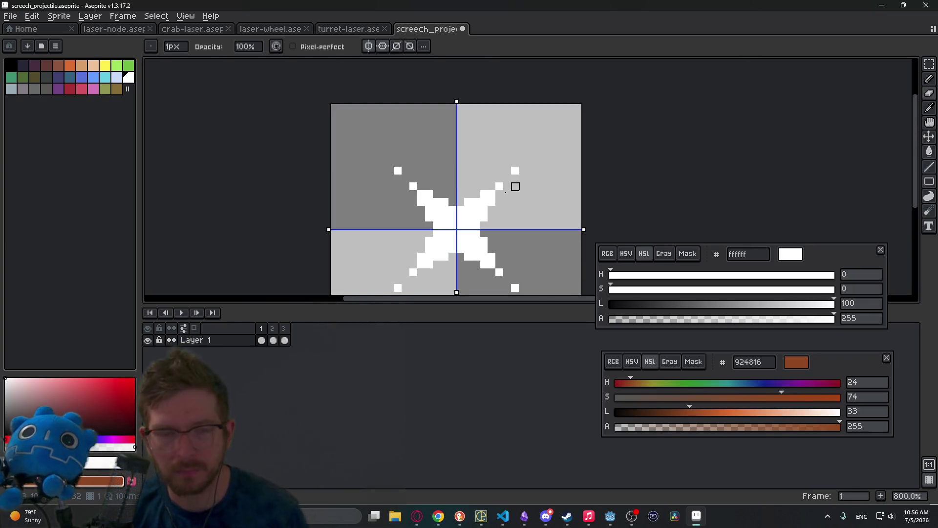
drag(500, 202, 540, 180)
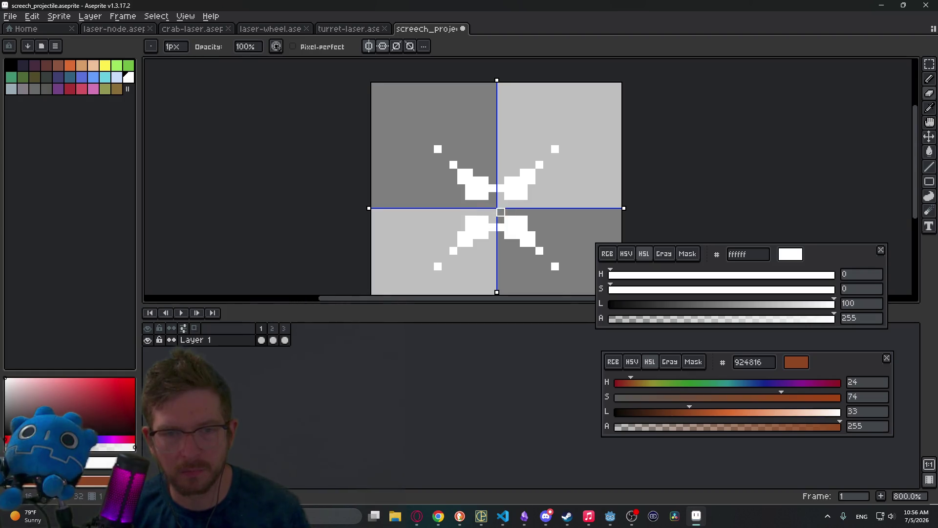
scroll(494, 229, up, 4)
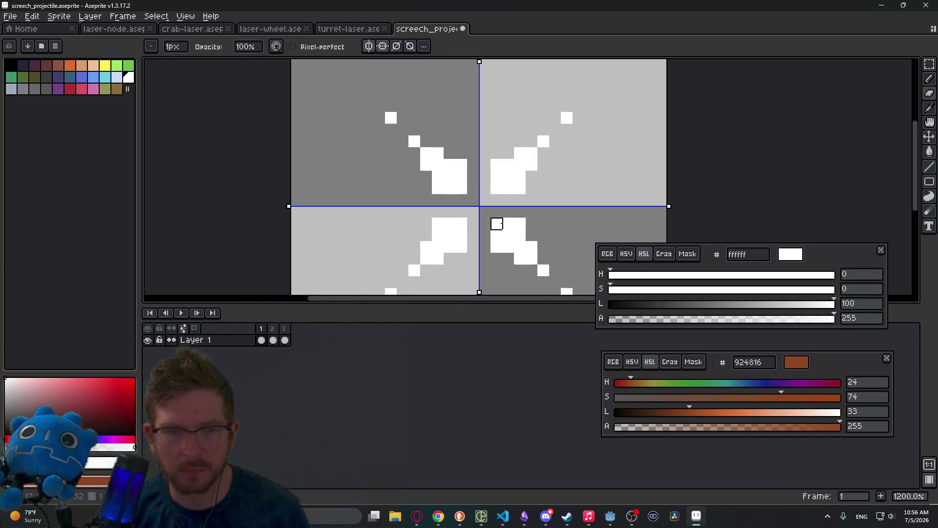
scroll(556, 212, down, 7)
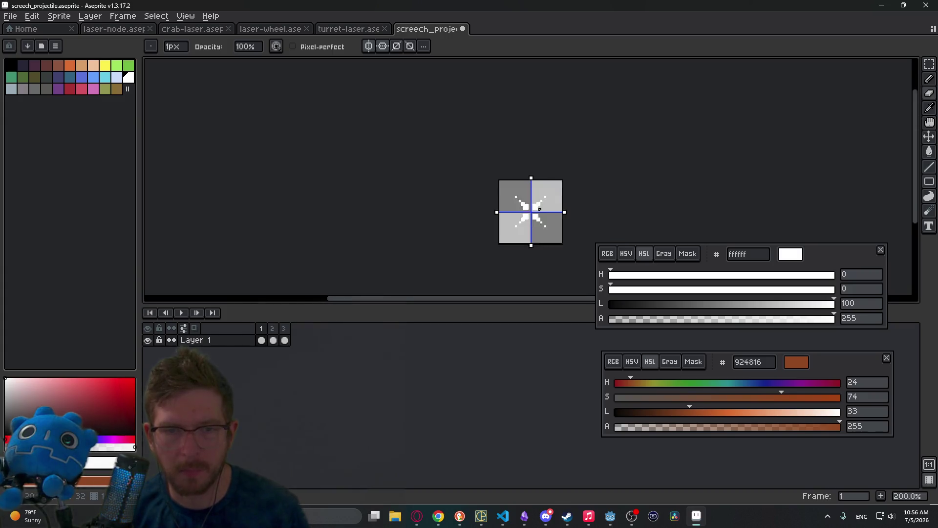
scroll(540, 210, up, 7)
click(502, 266)
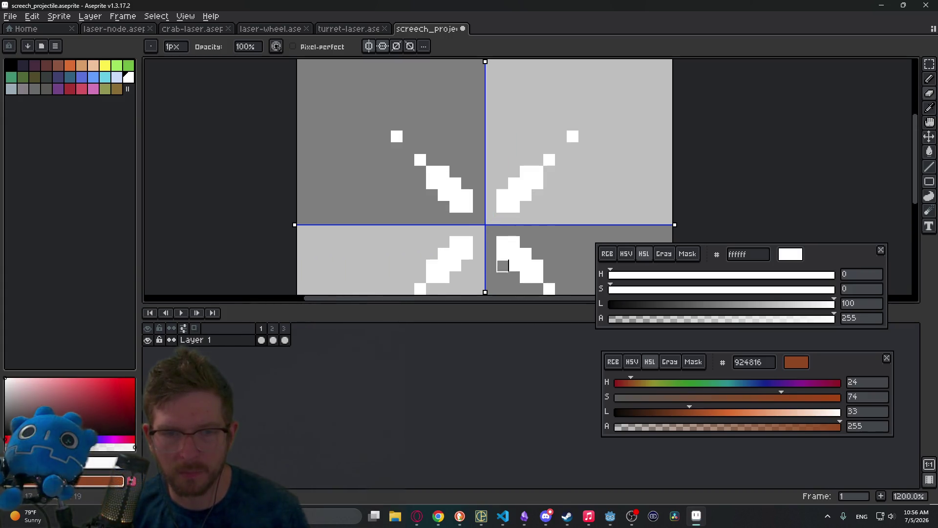
scroll(504, 266, down, 7)
key(v)
key(ctrl+z)
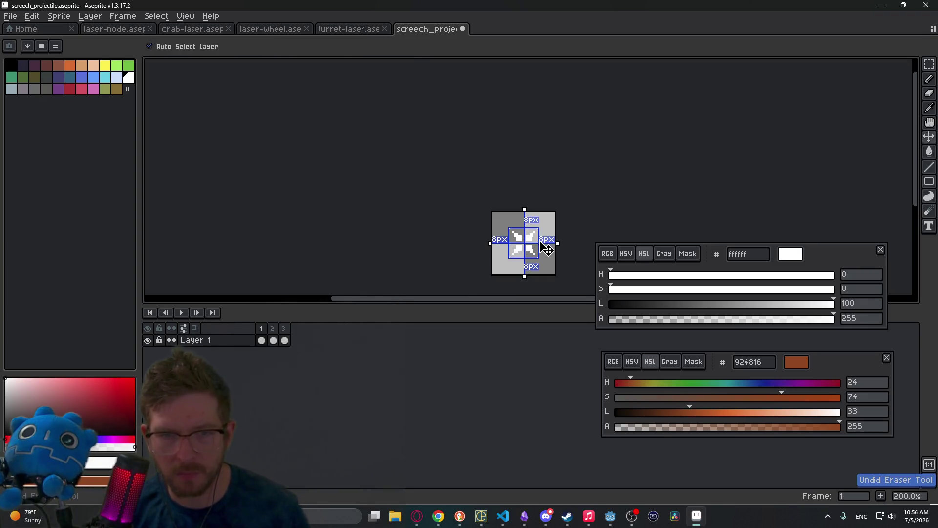
Connect the spikes to their outer dots and thicken the upper-left and upper-right spikes.
key(b)
scroll(547, 250, up, 7)
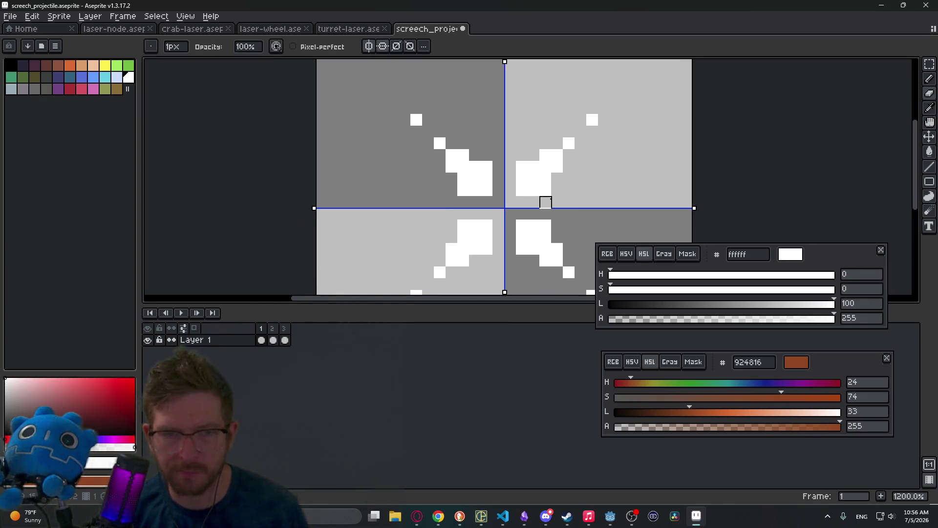
click(428, 131)
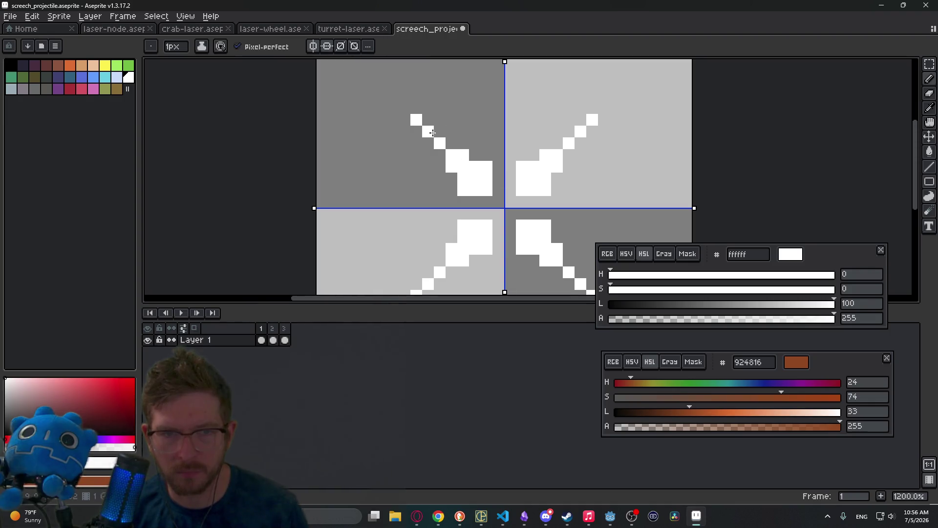
click(452, 143)
click(440, 155)
click(445, 130)
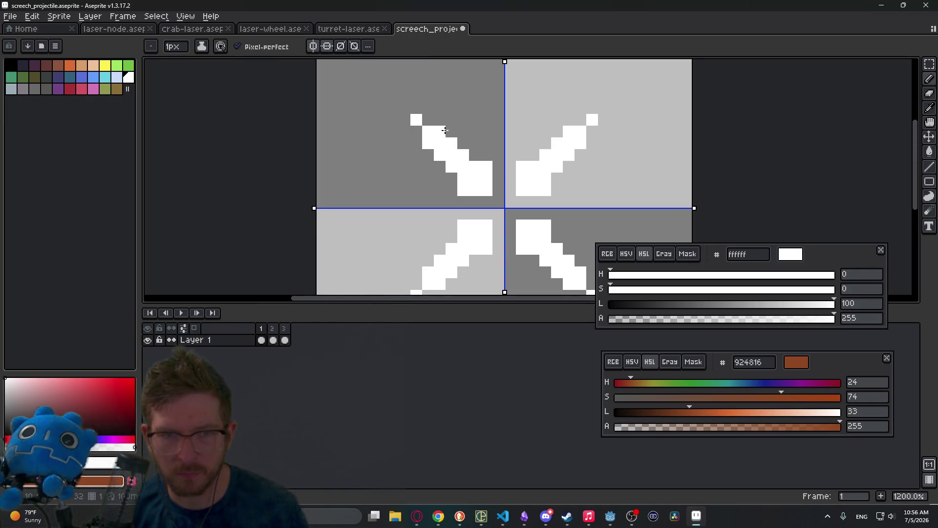
click(560, 177)
click(534, 154)
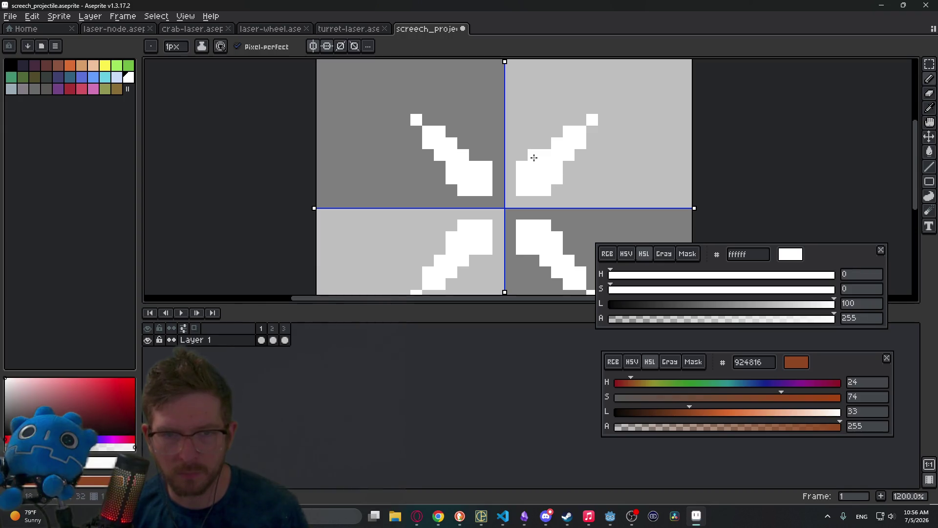
click(521, 202)
click(516, 189)
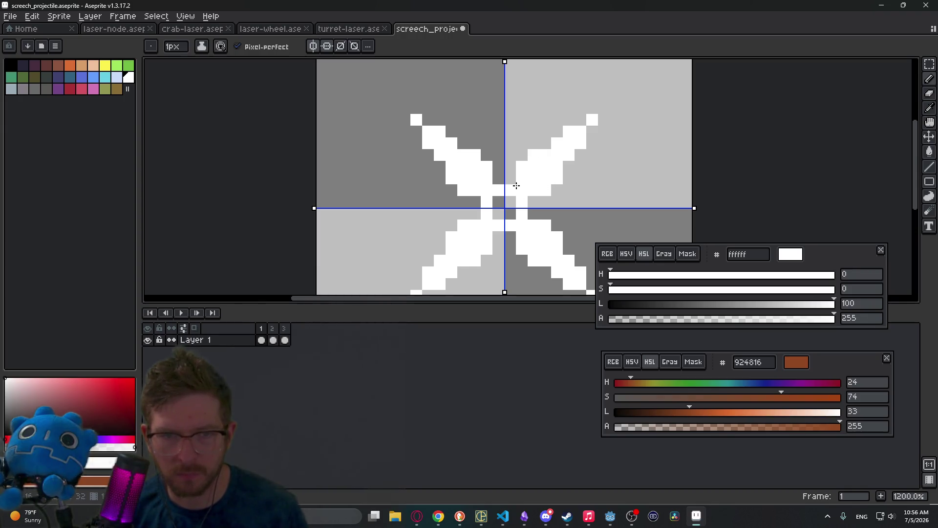
Undo the centre fill to leave the star's centre empty, then return to the tutorial page.
key(ctrl+z)
scroll(546, 197, down, 3)
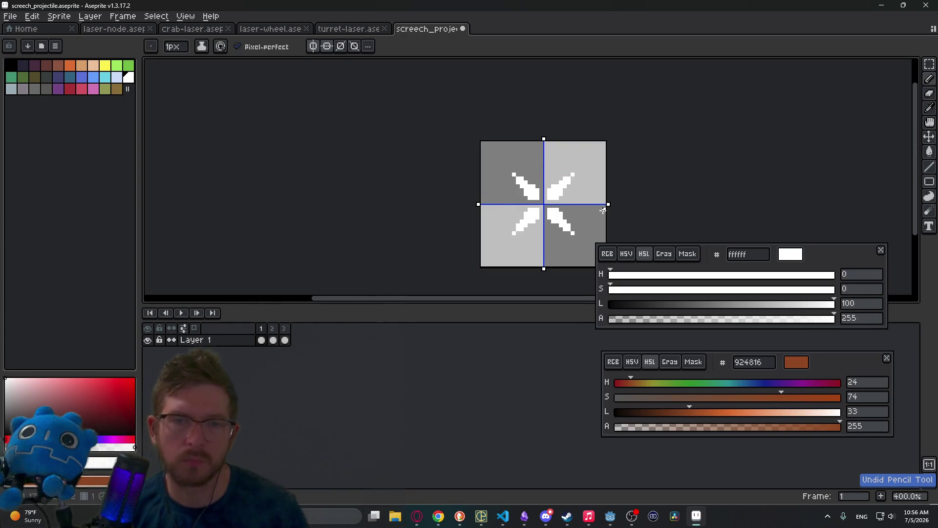
scroll(573, 194, up, 3)
key(e)
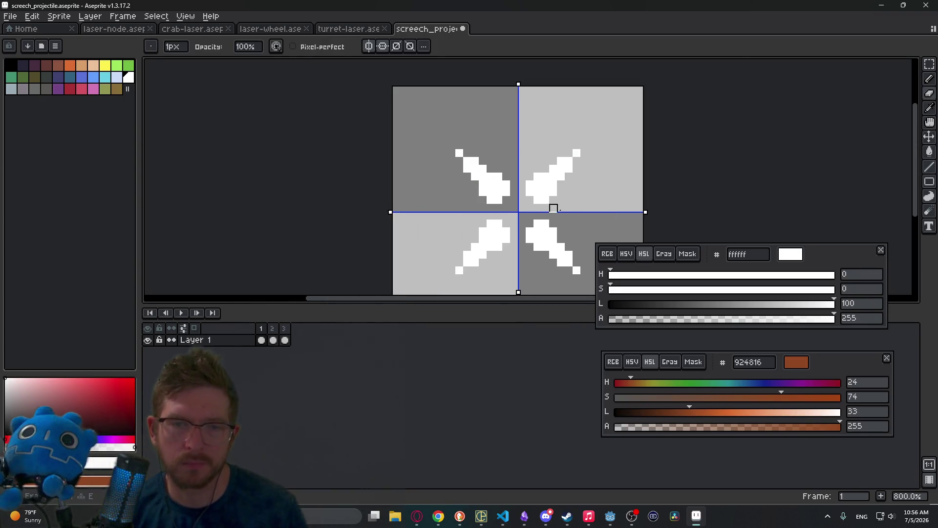
scroll(568, 212, down, 5)
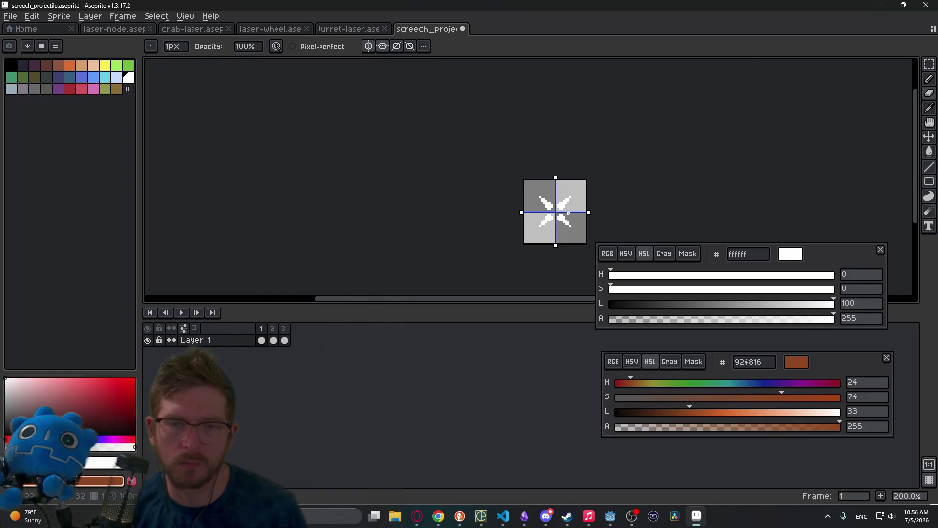
scroll(568, 212, up, 2)
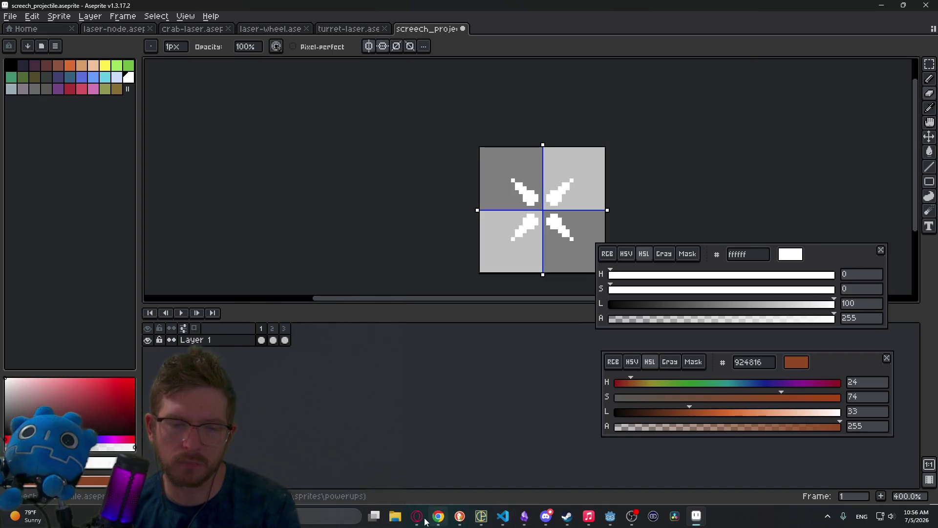
click(460, 516)
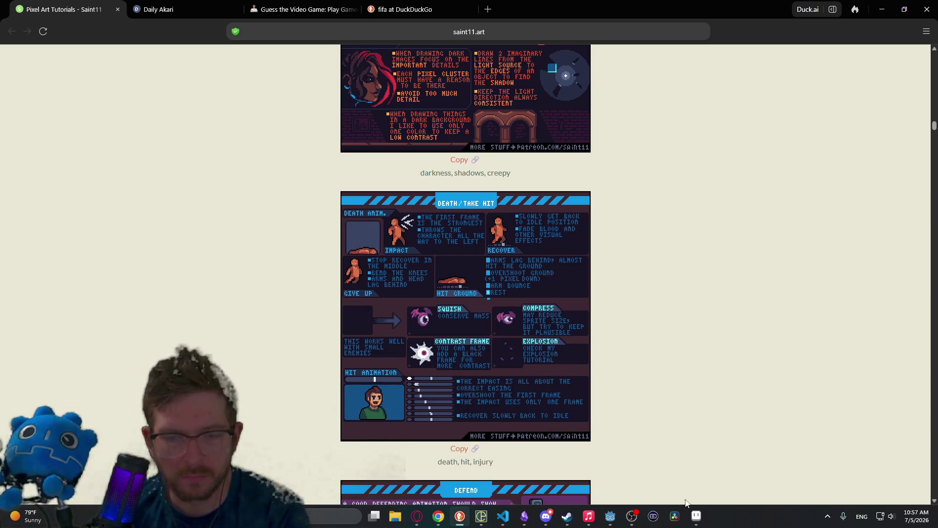
click(696, 517)
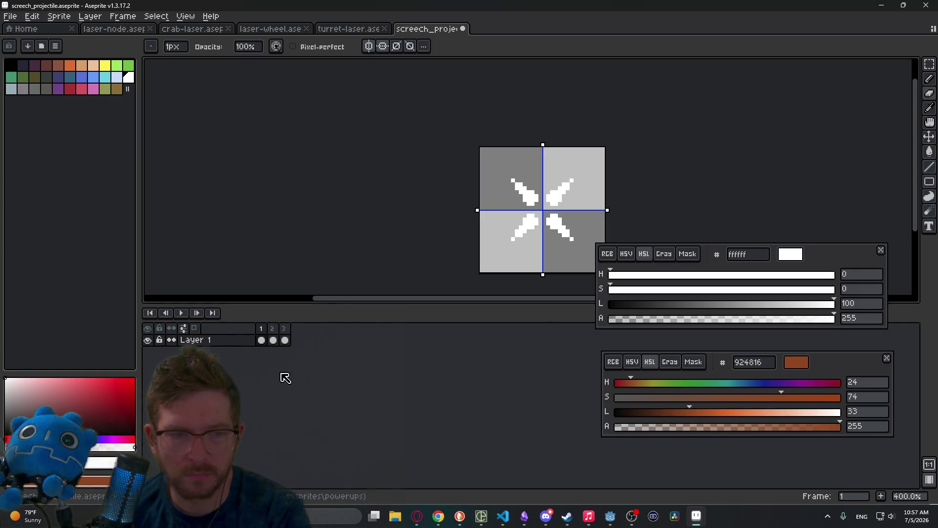
Go to frame 2 and show the neighbouring frame as onion skin.
click(273, 340)
click(262, 340)
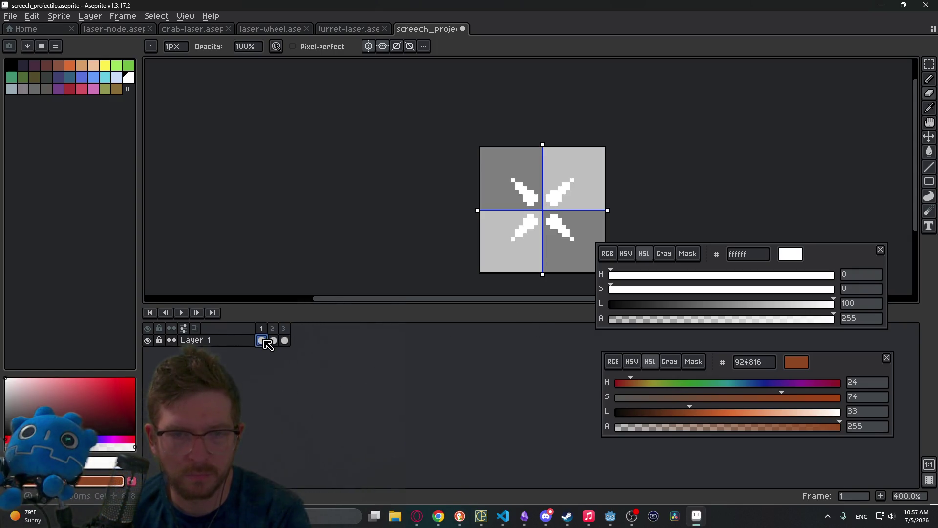
scroll(578, 185, up, 1)
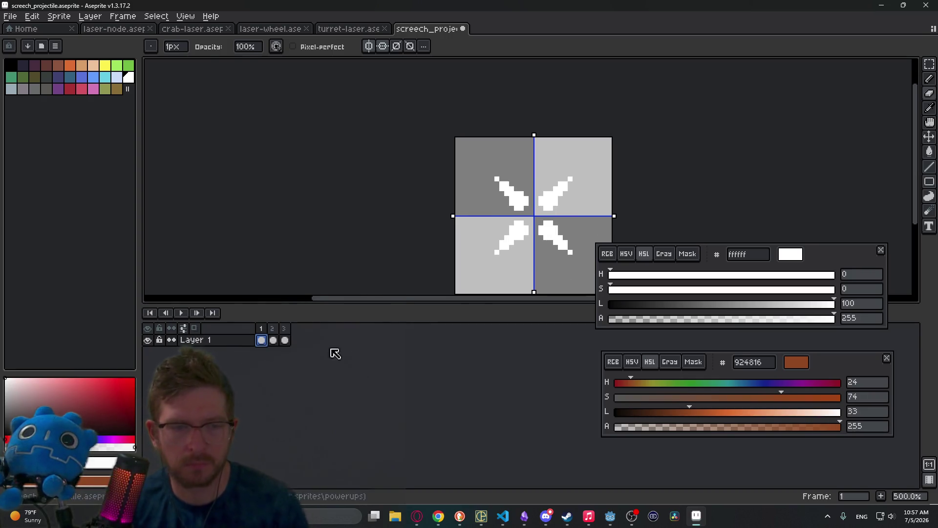
click(274, 341)
click(194, 328)
scroll(527, 220, up, 2)
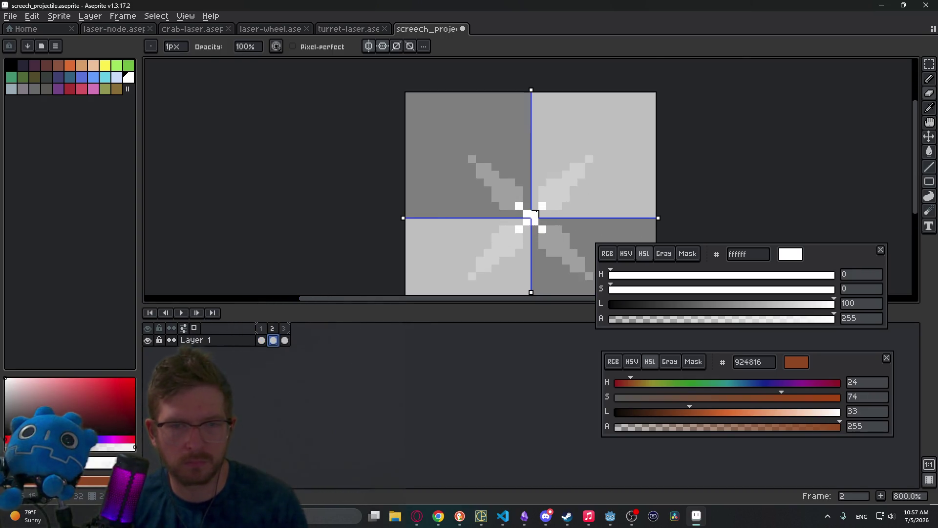
Erase frame 2's white centre and grow each white square into a plus shape.
click(526, 222)
key(b)
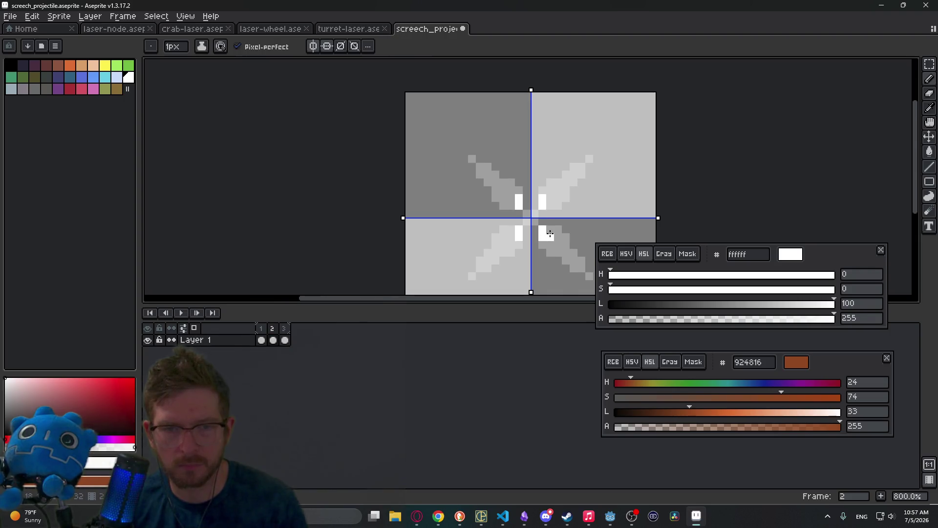
click(552, 245)
click(558, 237)
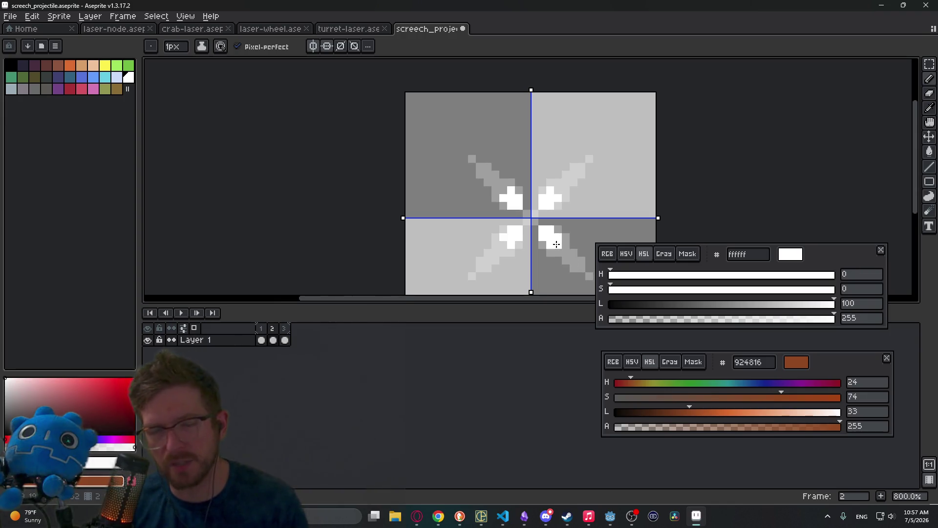
key(e)
mouse_move(550, 229)
mouse_down()
mouse_move(535, 238)
mouse_move(555, 236)
mouse_move(549, 245)
mouse_up()
Place mirrored white pixels to complete the squares and paint more white around them.
key(b)
click(560, 258)
key(ctrl+z)
click(558, 253)
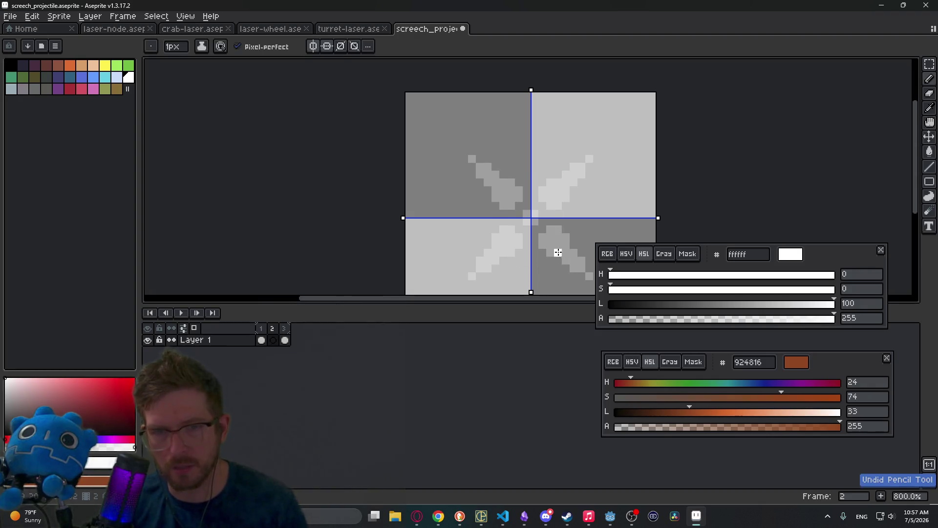
click(566, 255)
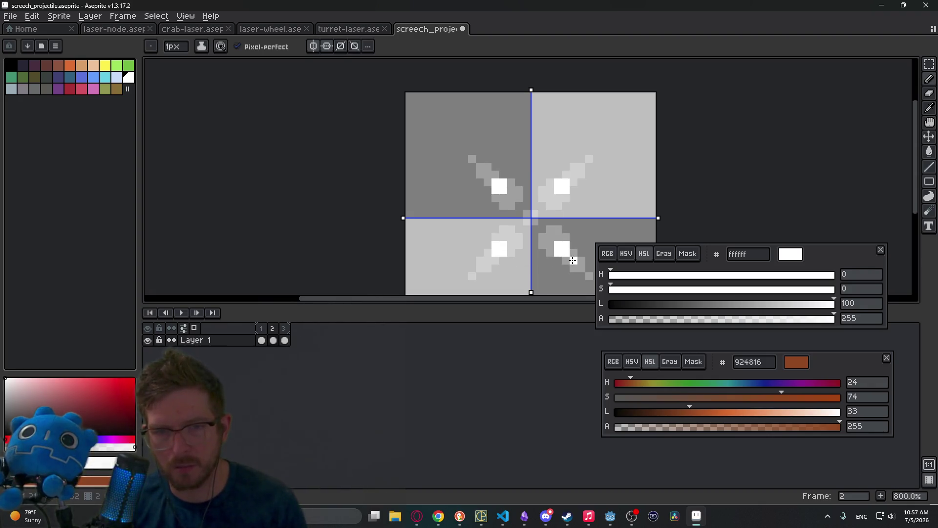
mouse_move(573, 254)
mouse_down()
mouse_move(576, 262)
mouse_move(514, 197)
mouse_move(469, 204)
mouse_up()
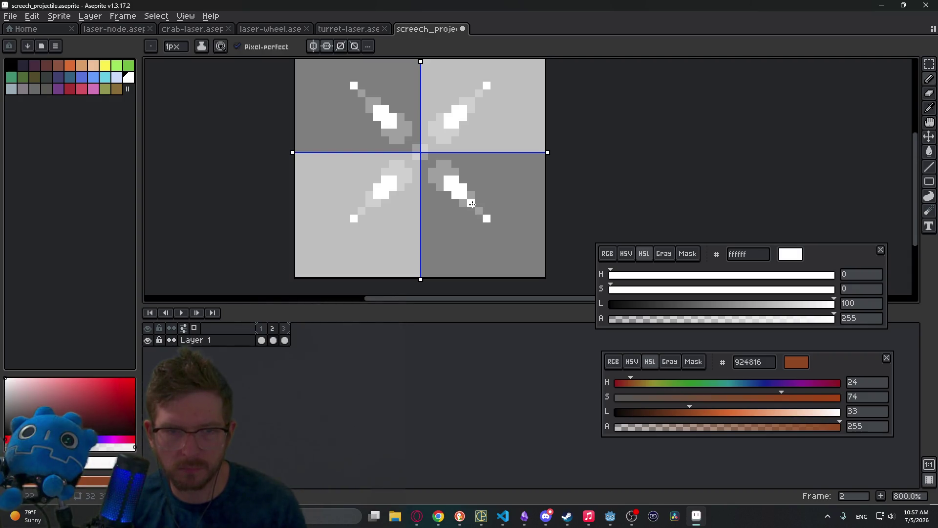
Erase the inner white pixels of the star arms, then move on to frame 3.
click(471, 199)
key(e)
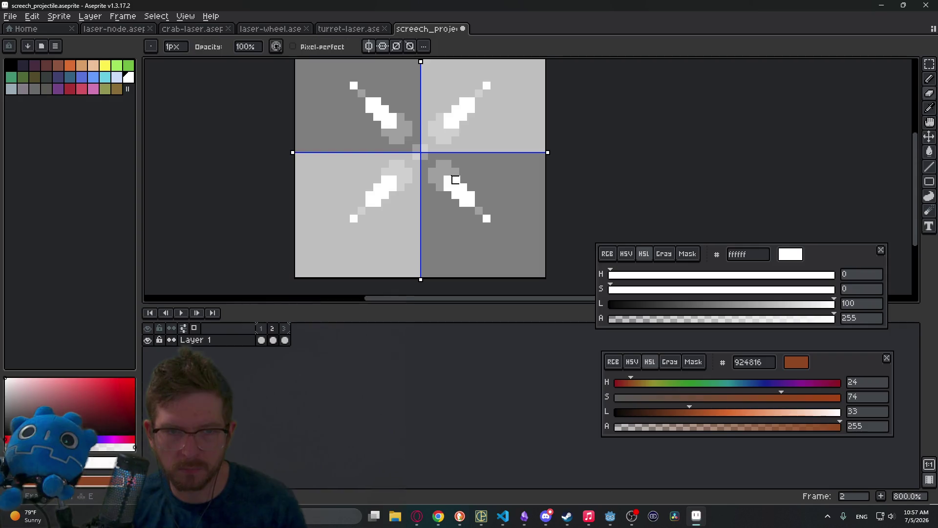
drag(447, 187, 455, 180)
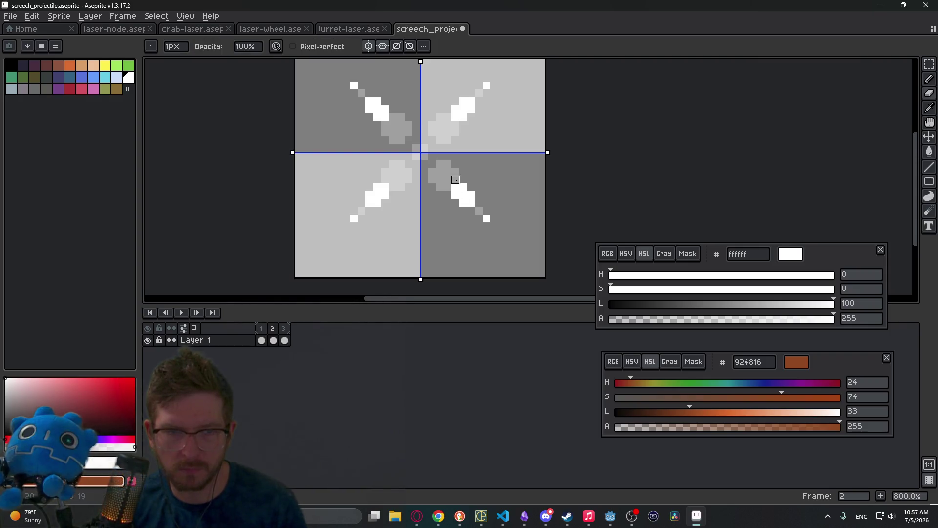
key(b)
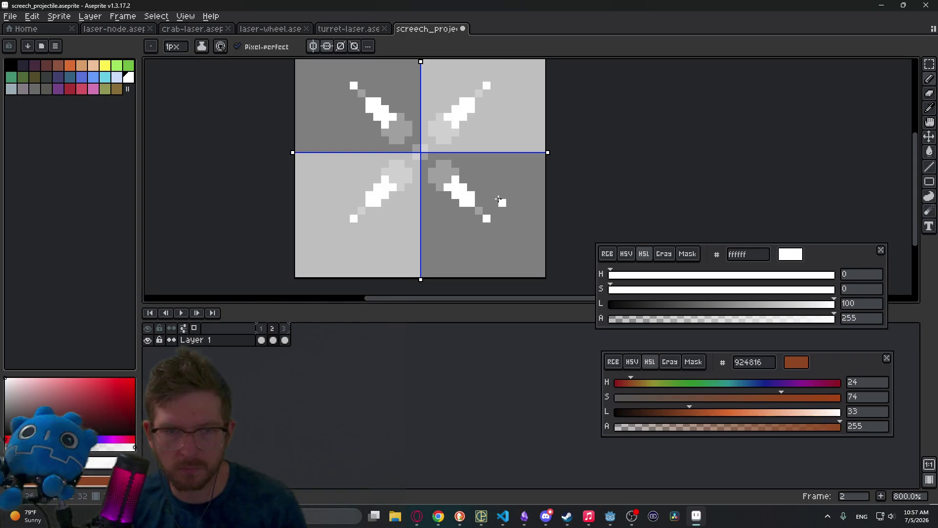
drag(432, 194, 495, 238)
drag(579, 248, 508, 212)
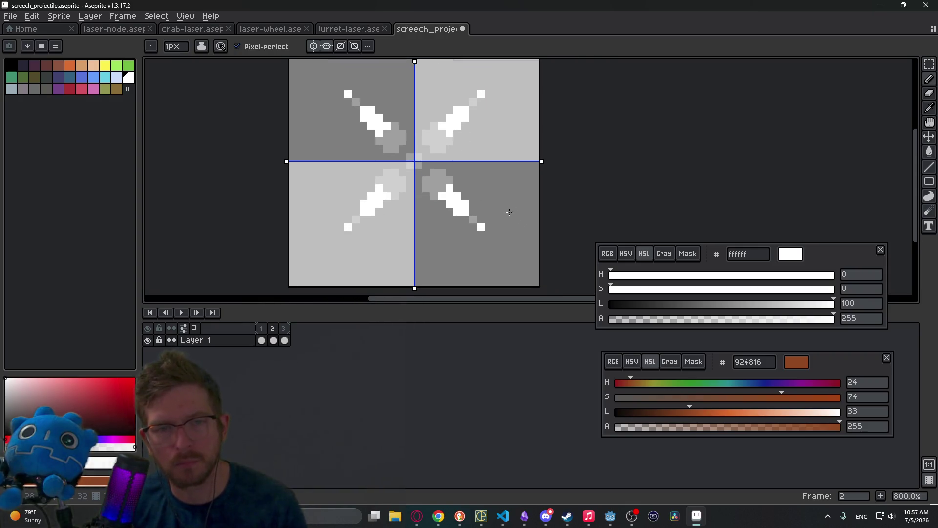
click(285, 340)
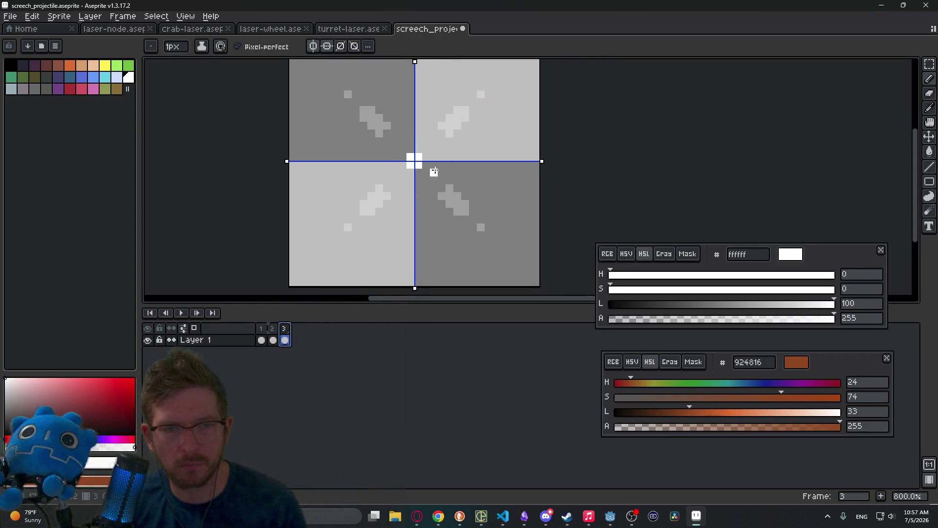
On frame 3, add a mirrored white corner dot and widen the arm blocks.
scroll(489, 232, up, 2)
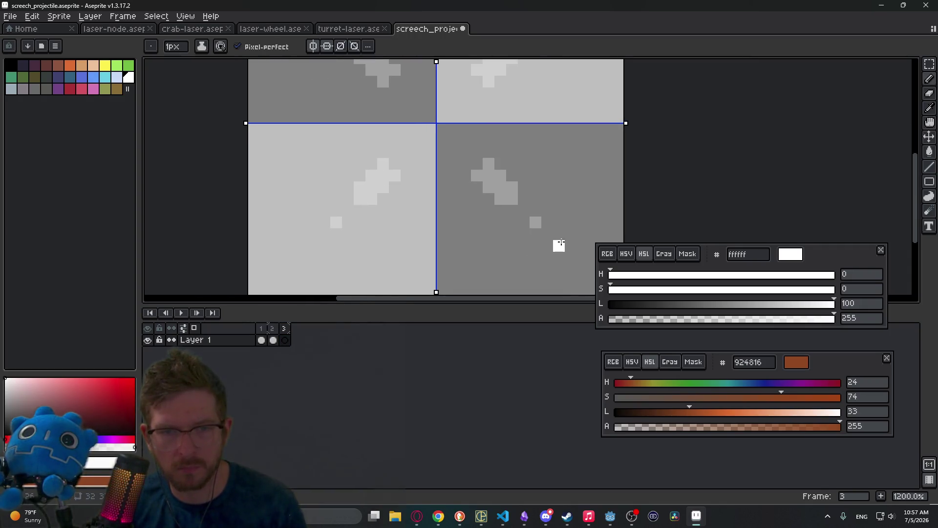
click(559, 245)
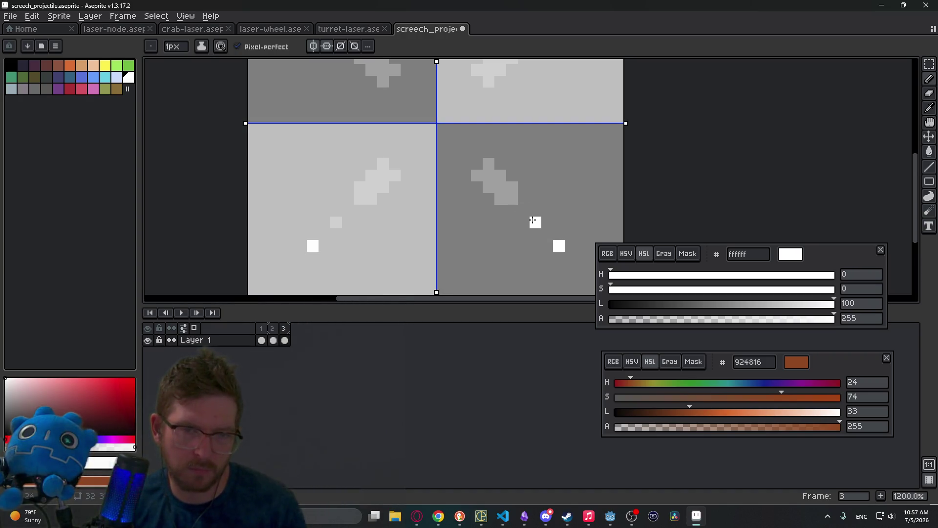
click(511, 209)
click(520, 198)
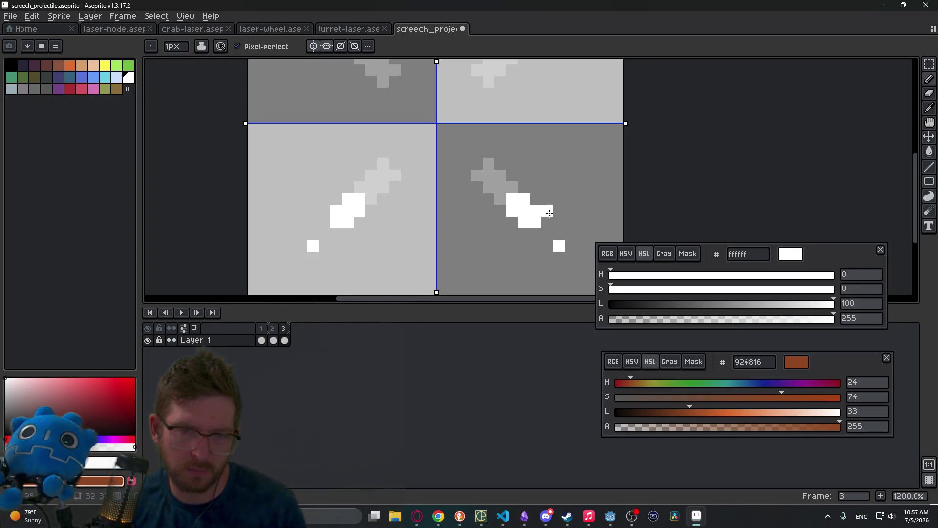
key(e)
click(513, 201)
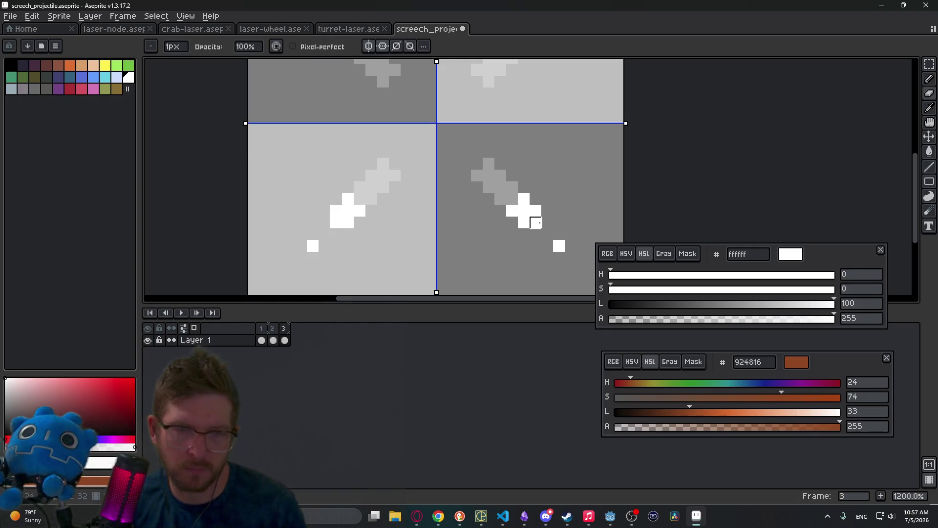
scroll(535, 222, down, 6)
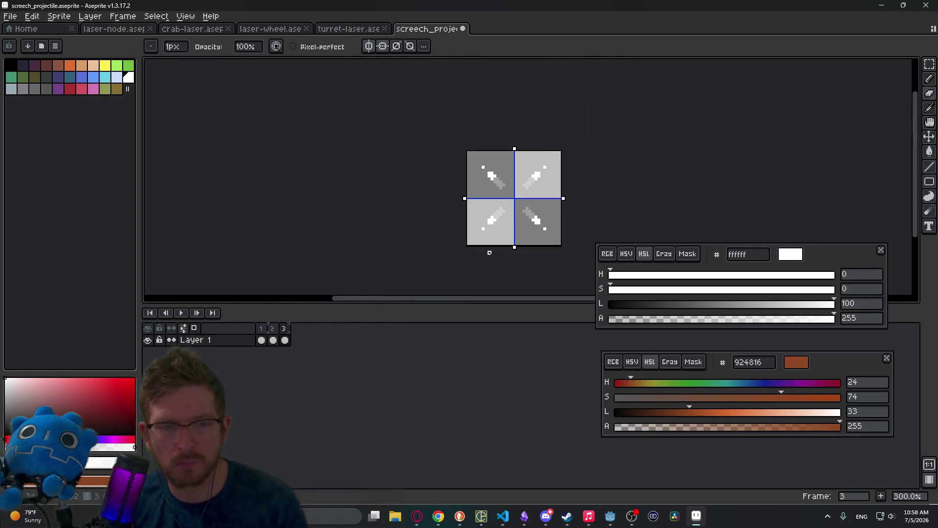
Erase frame 4's central white cross and trim its corner squares into brackets.
click(286, 328)
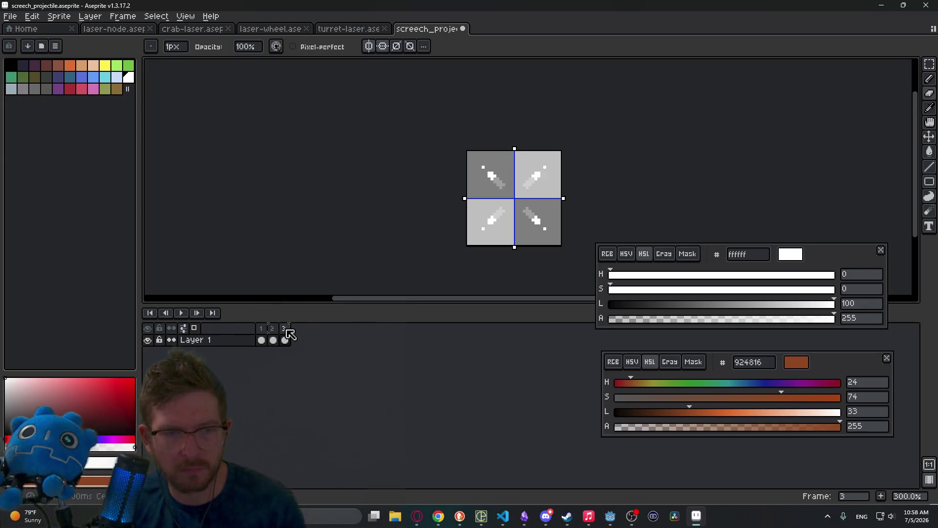
click(297, 340)
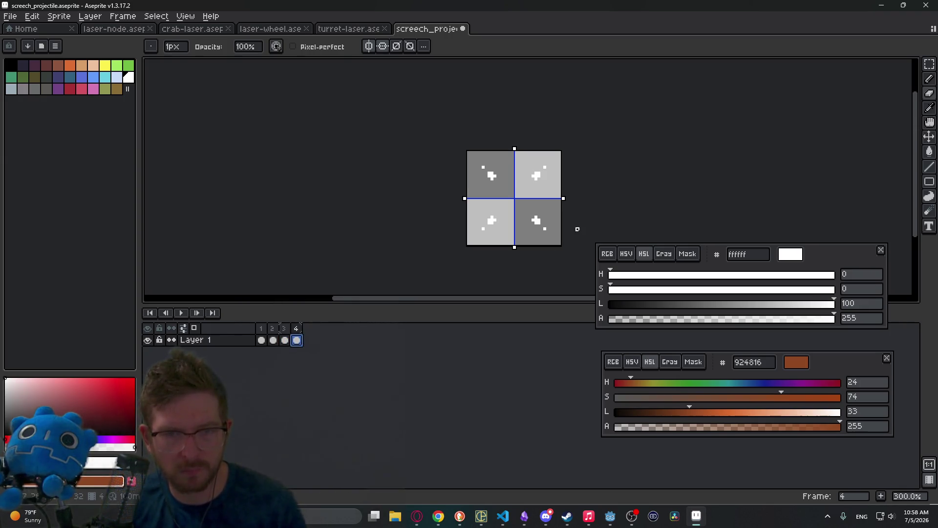
scroll(545, 232, up, 3)
mouse_move(532, 230)
mouse_down()
mouse_move(508, 208)
mouse_move(514, 219)
mouse_up()
key(b)
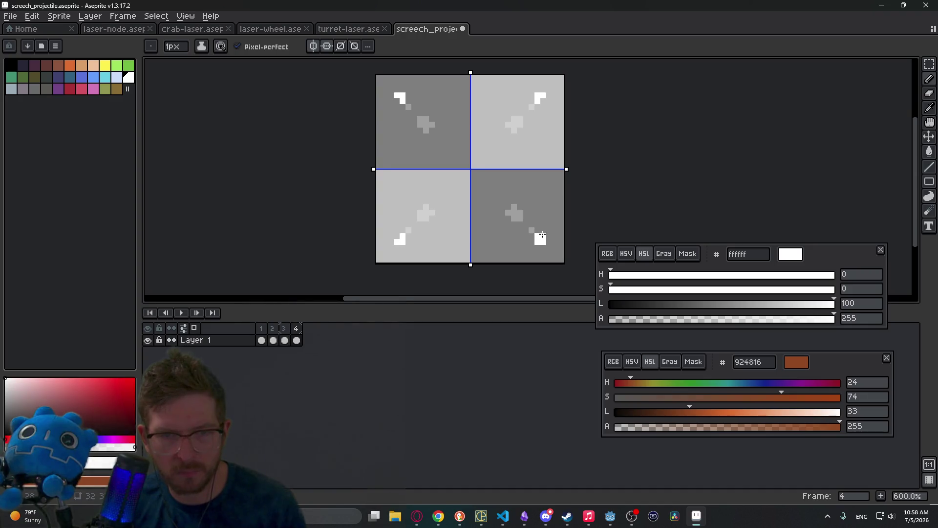
key(e)
drag(540, 238, 536, 235)
scroll(494, 215, down, 3)
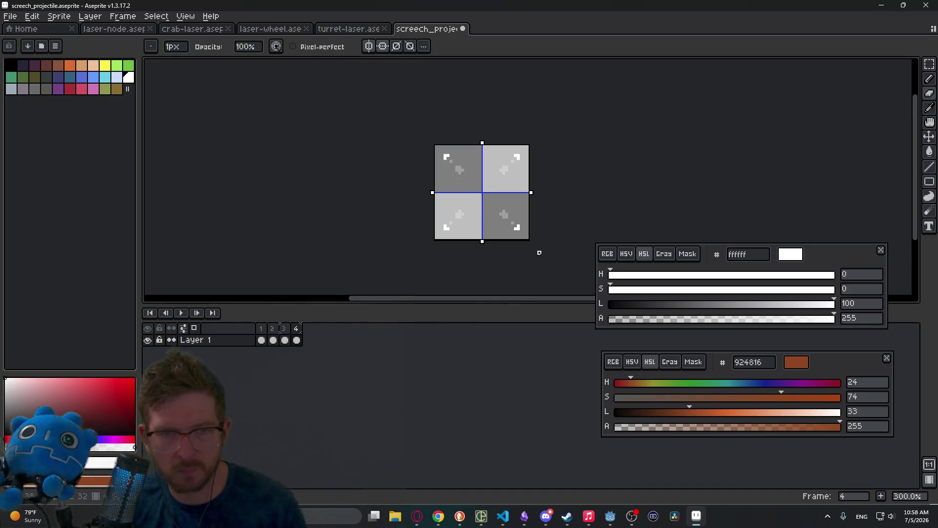
Add an empty fifth frame, then play and stop the animation.
click(262, 340)
click(295, 332)
key(alt+n)
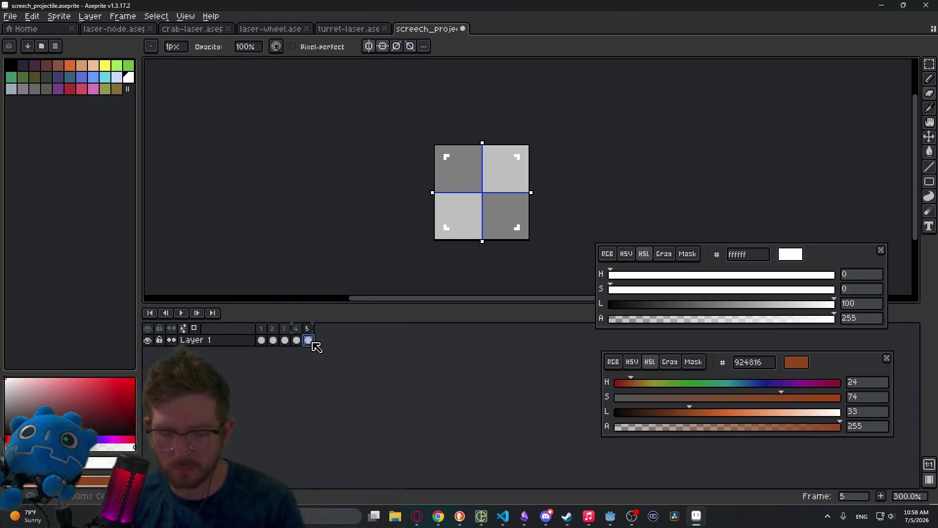
click(180, 312)
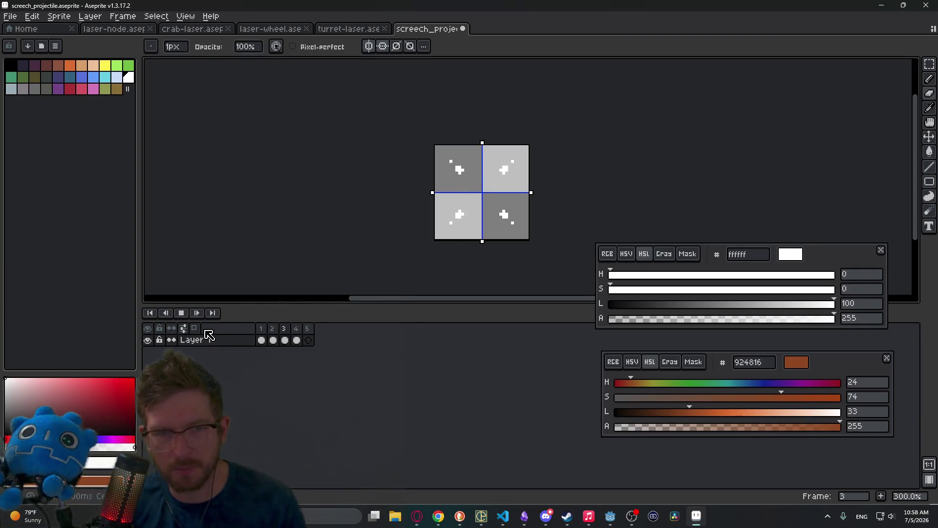
click(181, 312)
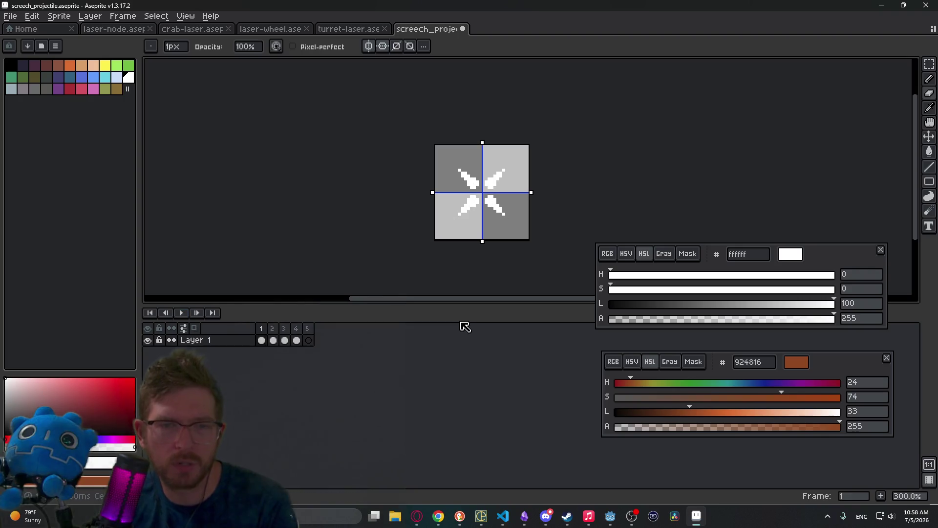
Erase stray white pixels from frame 2's arms, comparing against frames 1 and 3.
scroll(474, 193, up, 4)
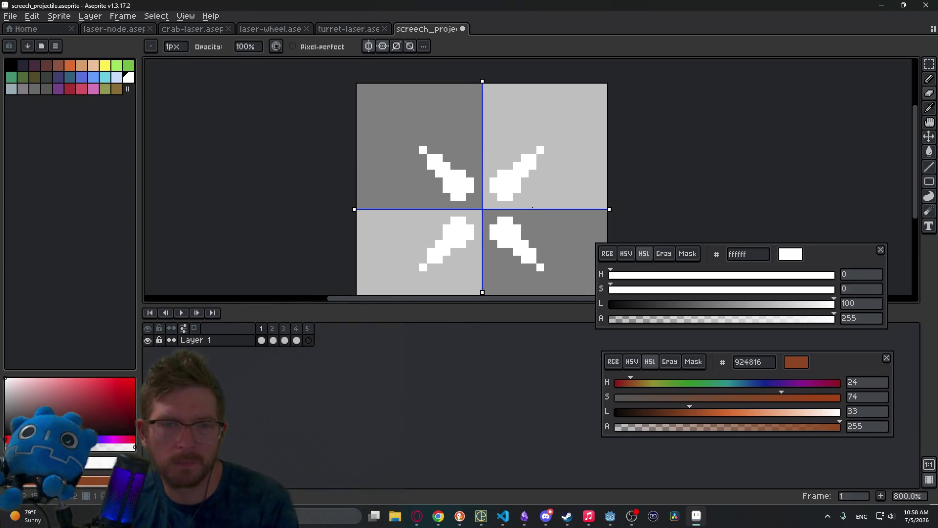
key(Right)
key(Left)
key(Right)
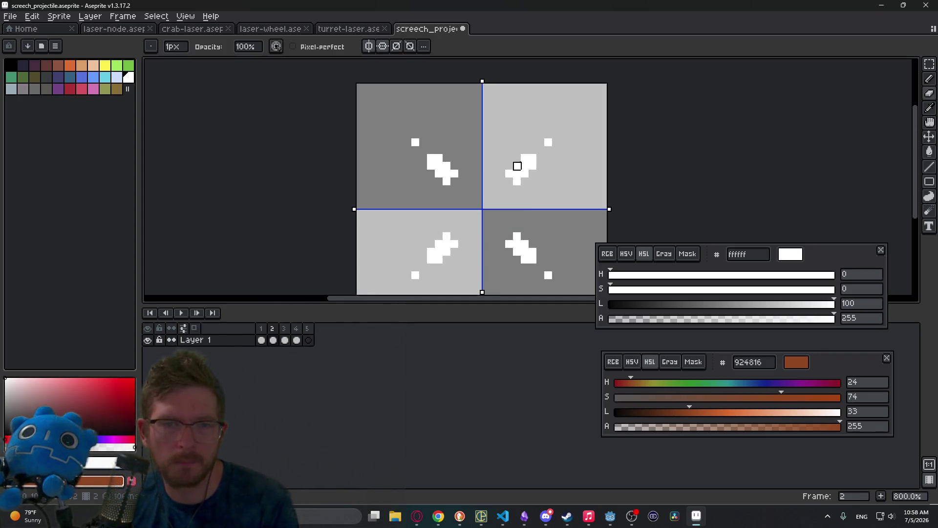
click(525, 159)
click(533, 166)
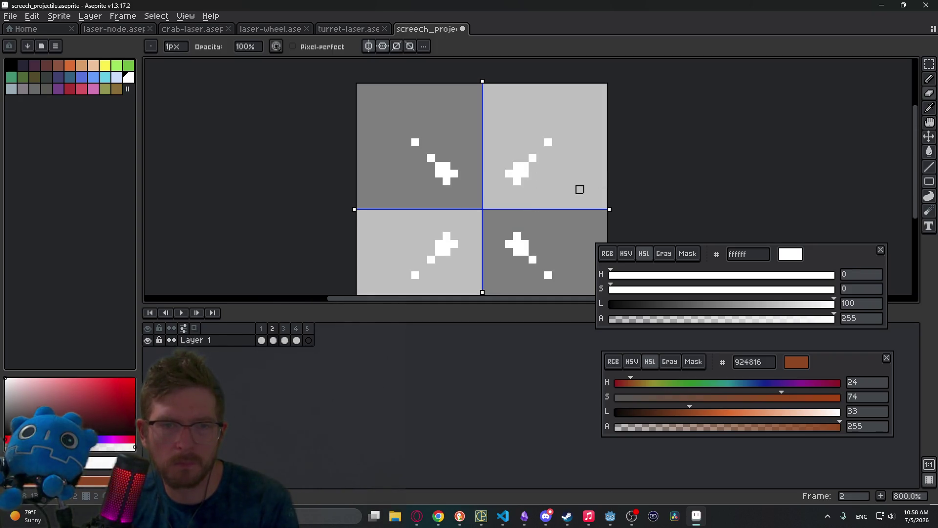
key(Right)
key(Left)
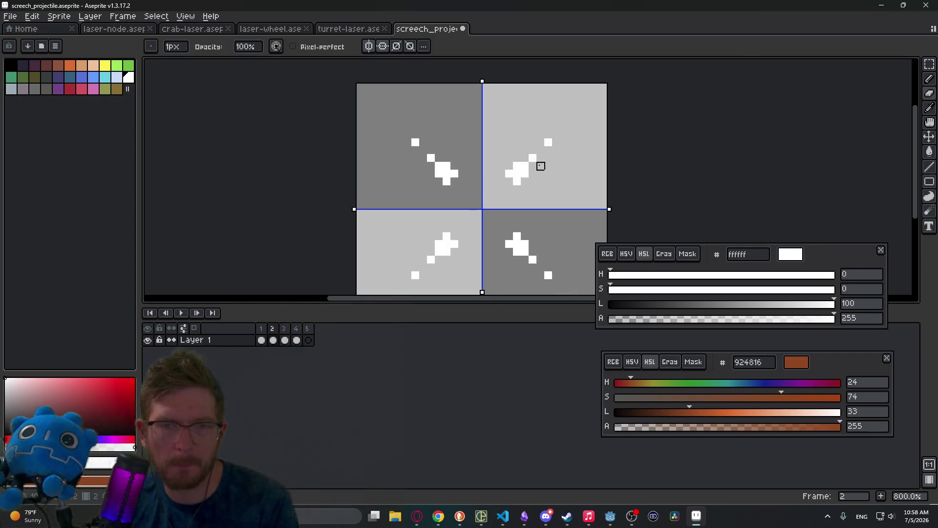
Trim frame 2's mirrored arm tips and undo the trial corner dot.
click(534, 158)
key(b)
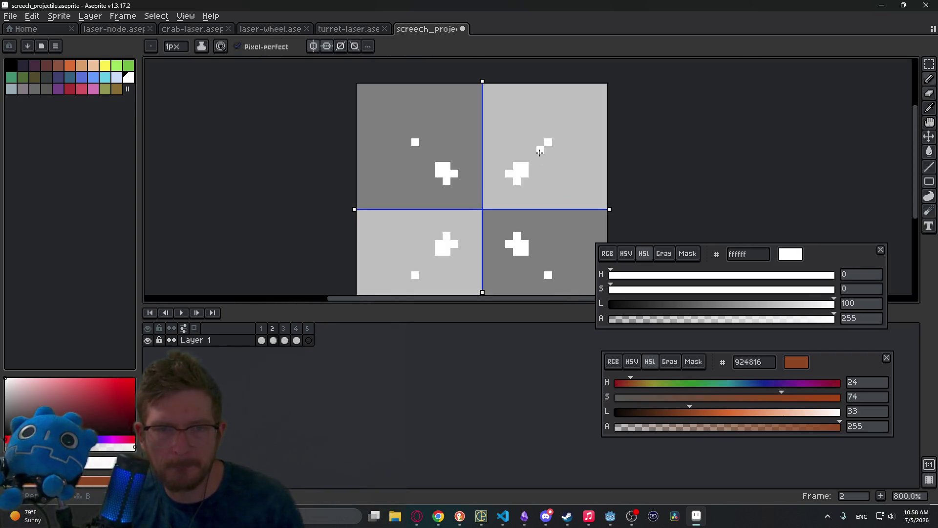
click(556, 135)
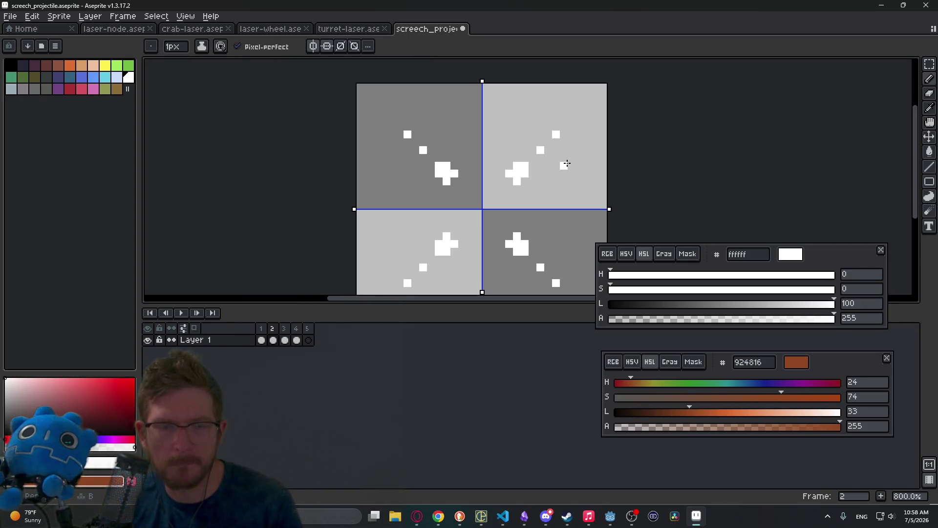
key(ctrl+z)
key(ctrl+z)
key(ctrl+z)
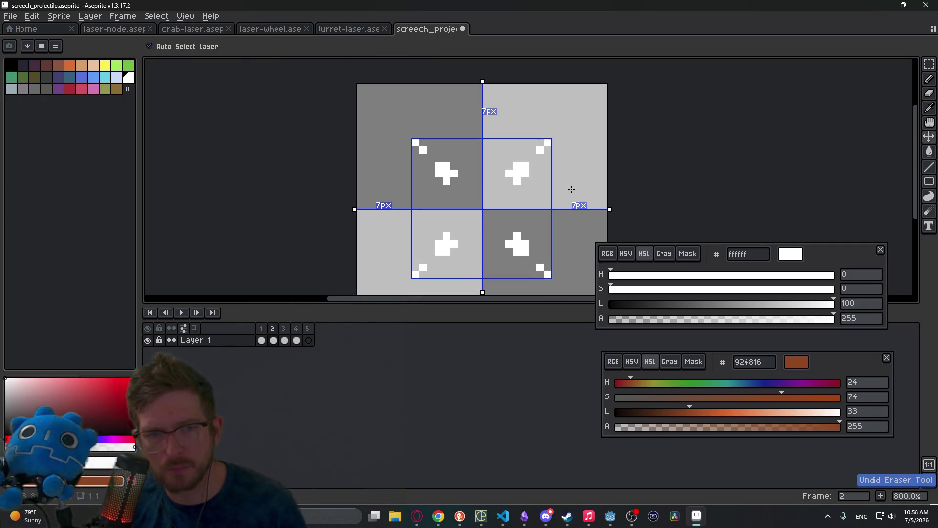
key(ctrl+y)
key(ctrl+y)
key(Right)
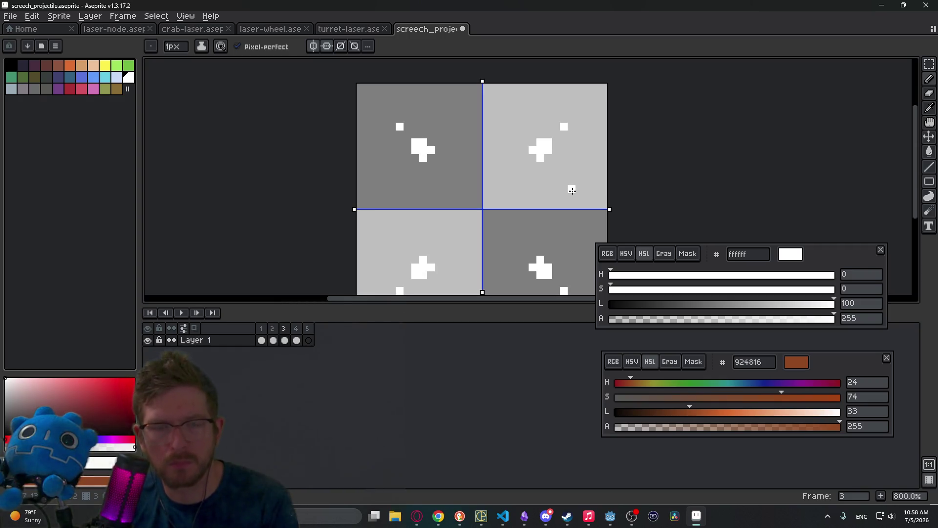
key(Left)
key(ctrl+z)
key(ctrl+z)
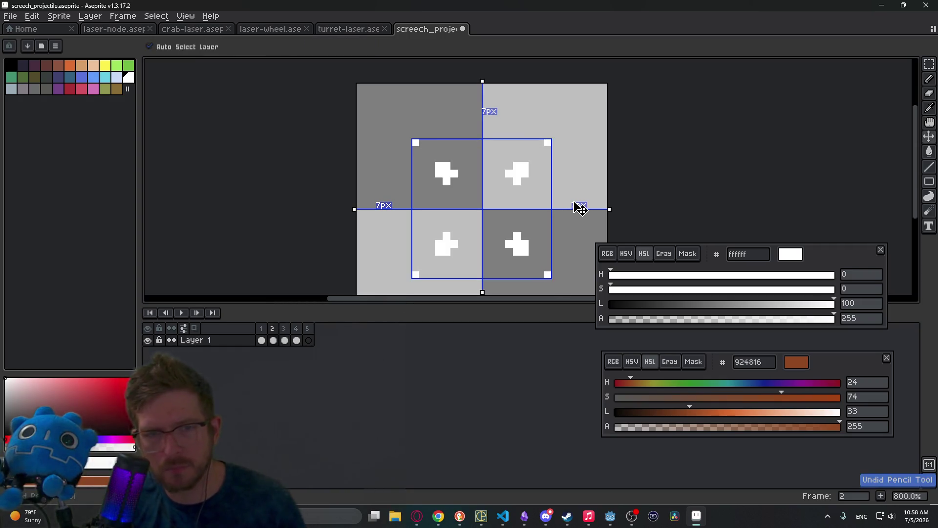
Save the sprite and export it as the screech_projectile sprite sheet for Godot.
key(ctrl+s)
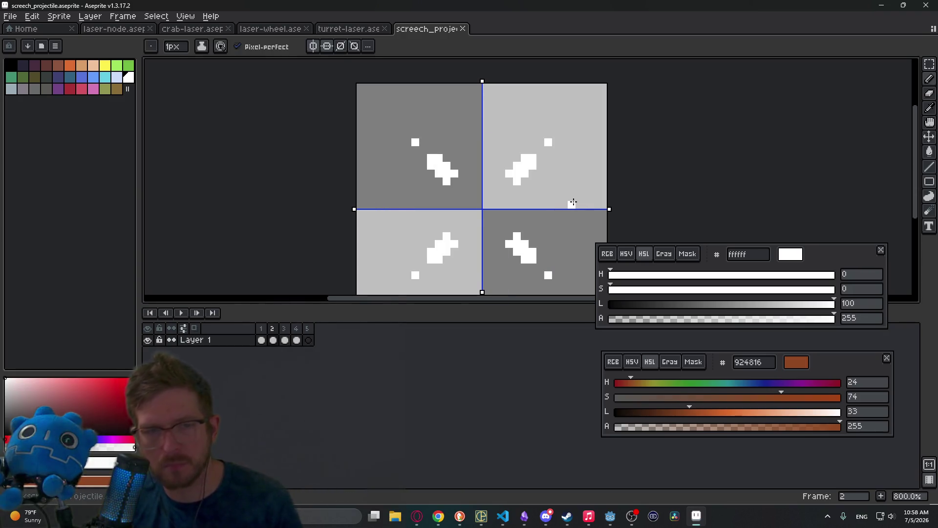
key(ctrl+e)
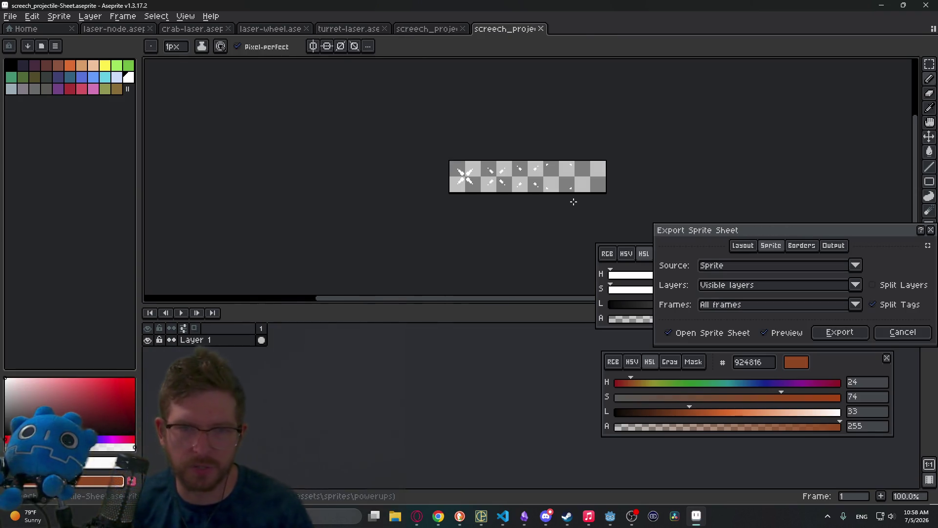
click(838, 331)
key(Return)
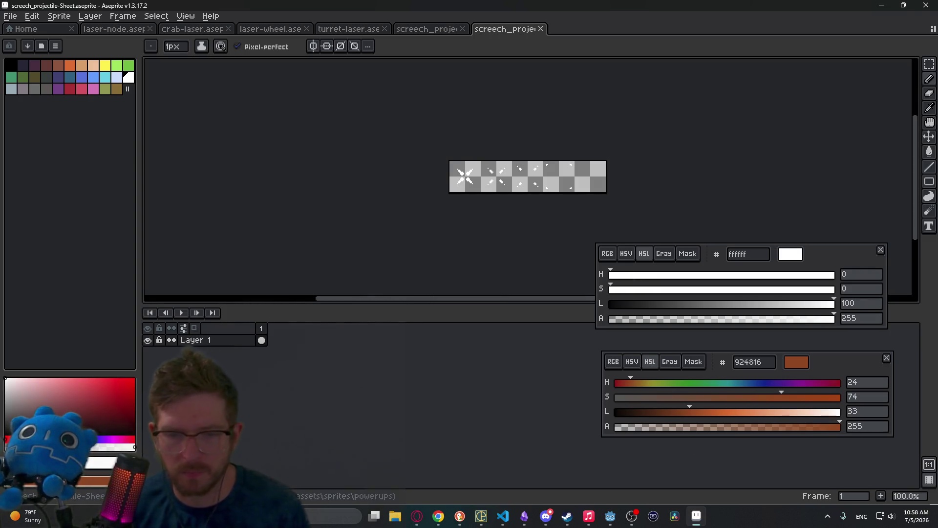
click(614, 516)
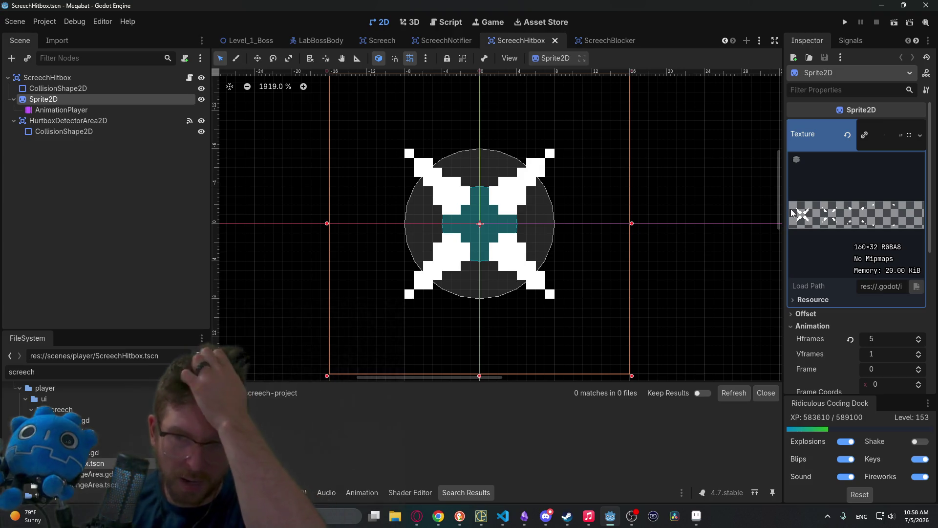
Select the AnimationPlayer and check which animations it holds.
click(58, 110)
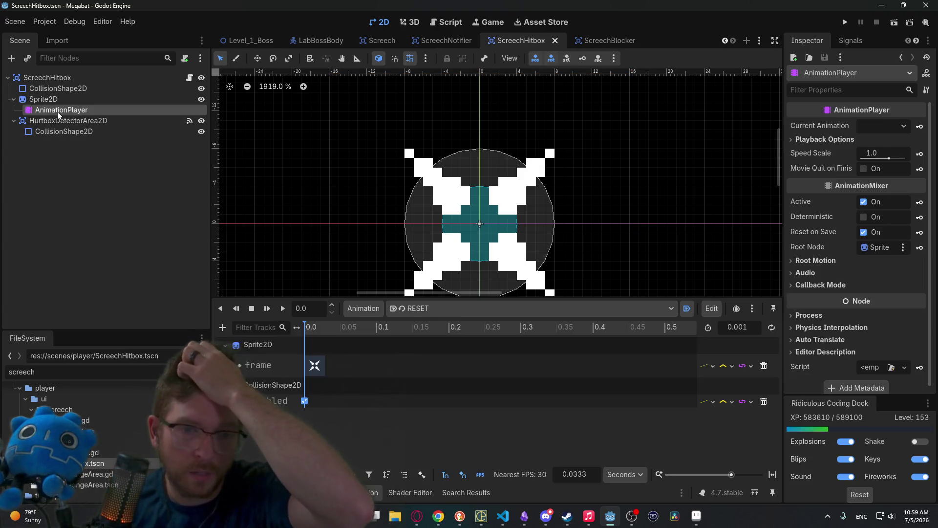
click(417, 311)
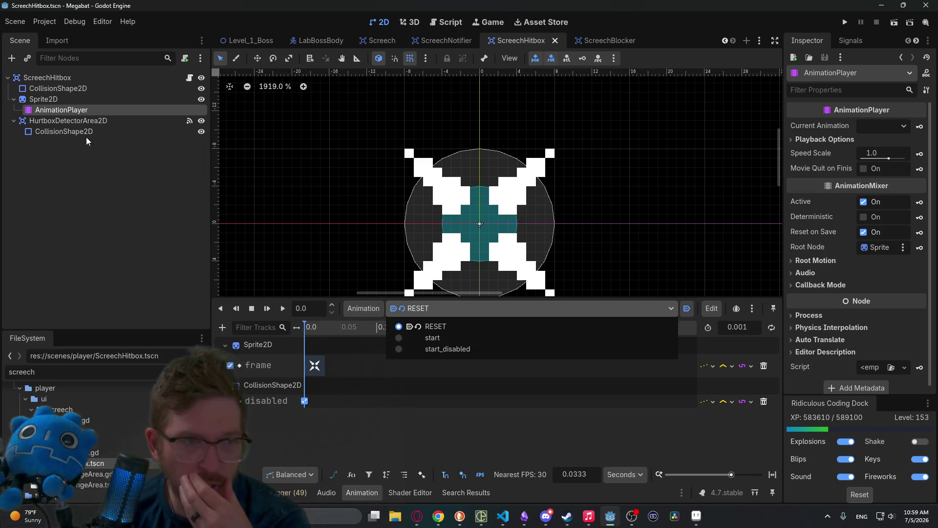
click(186, 88)
Open ScreechHitbox.gd and read the hurtbox handlers that play start and start_disabled.
click(97, 78)
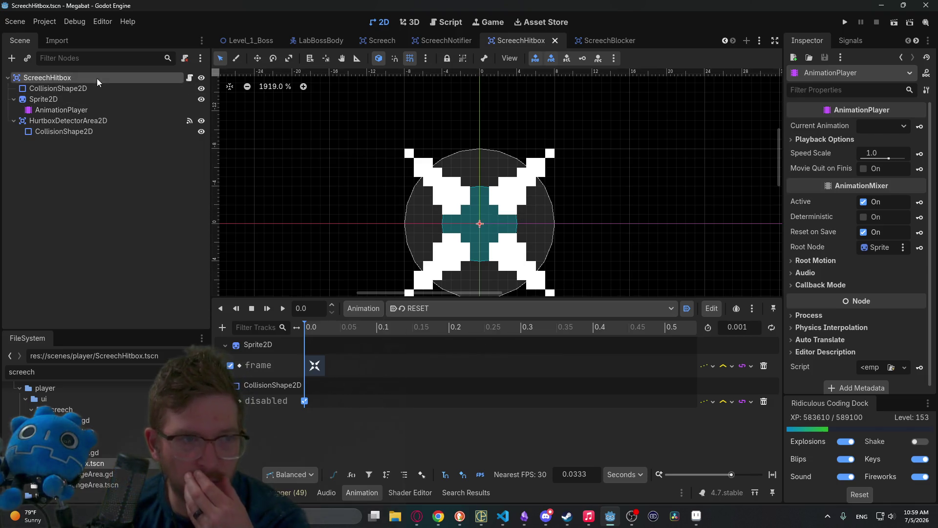
click(189, 78)
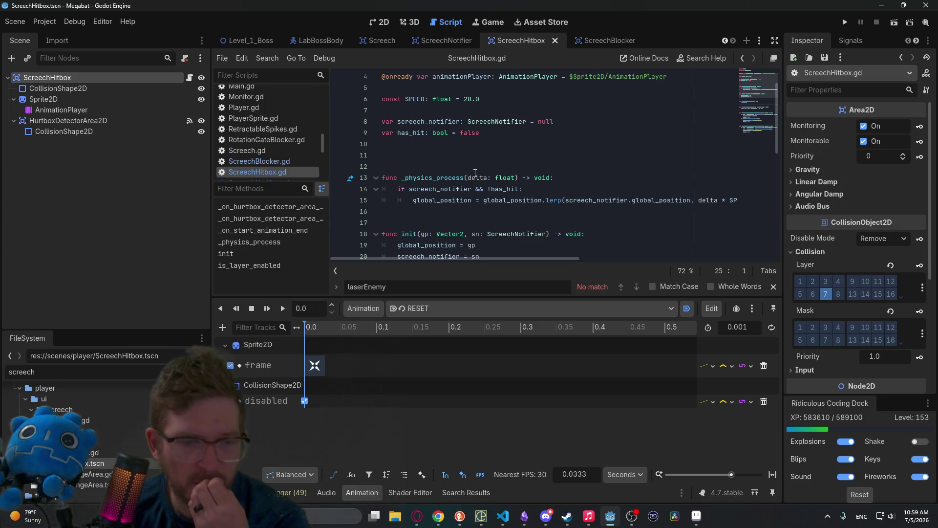
scroll(546, 215, down, 5)
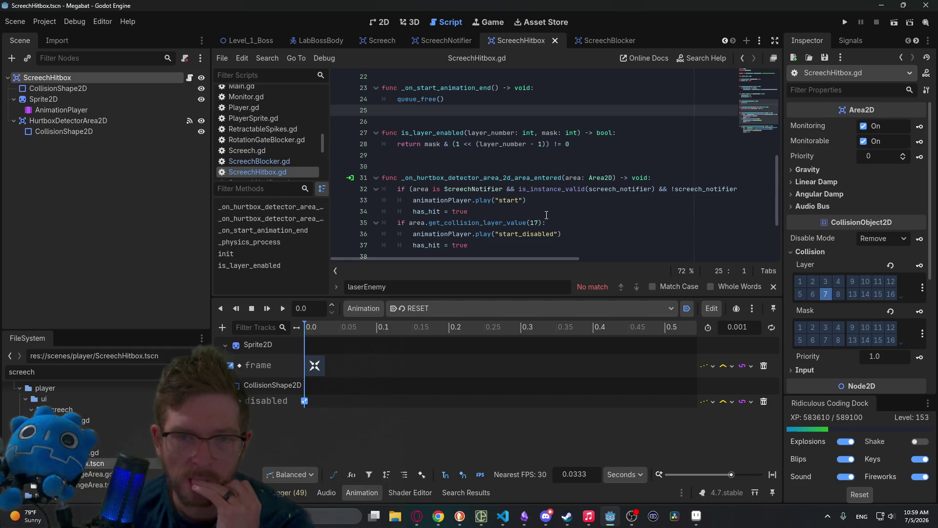
scroll(547, 216, up, 7)
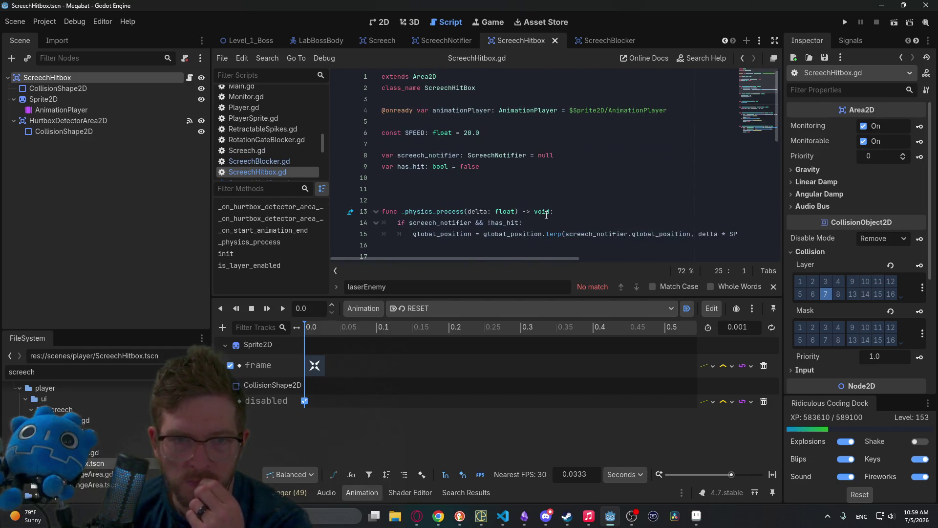
scroll(546, 215, down, 6)
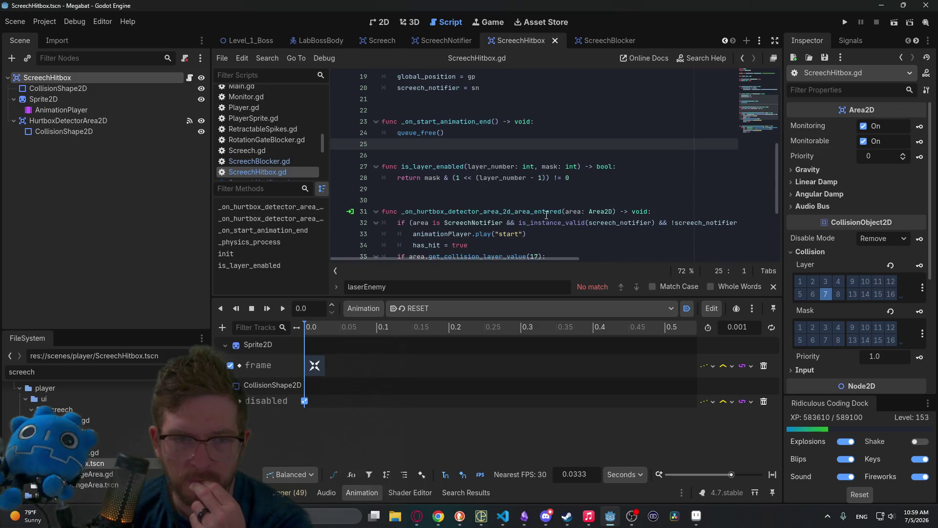
scroll(547, 215, down, 4)
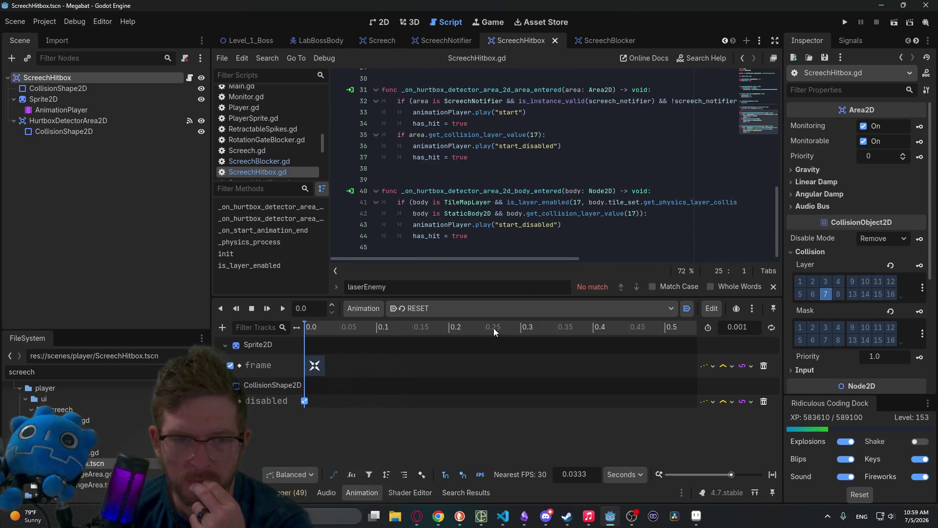
click(441, 309)
In the start animation, adjust the sprite frame values of the keys at 0.1, 0.2 and 0.3.
click(439, 338)
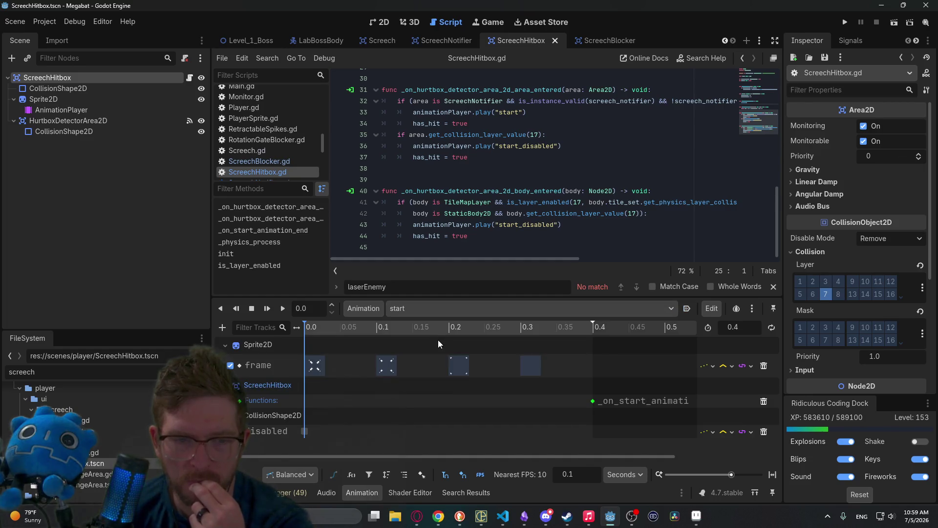
click(313, 367)
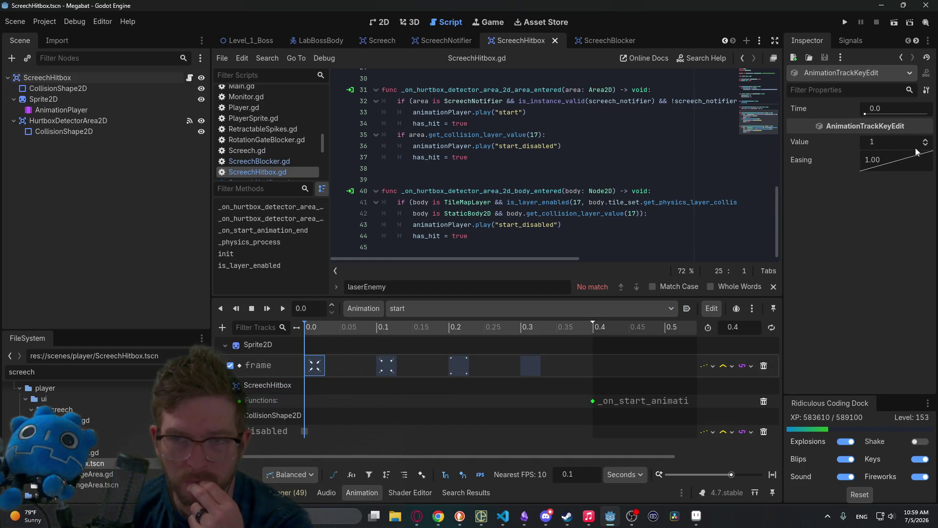
click(386, 366)
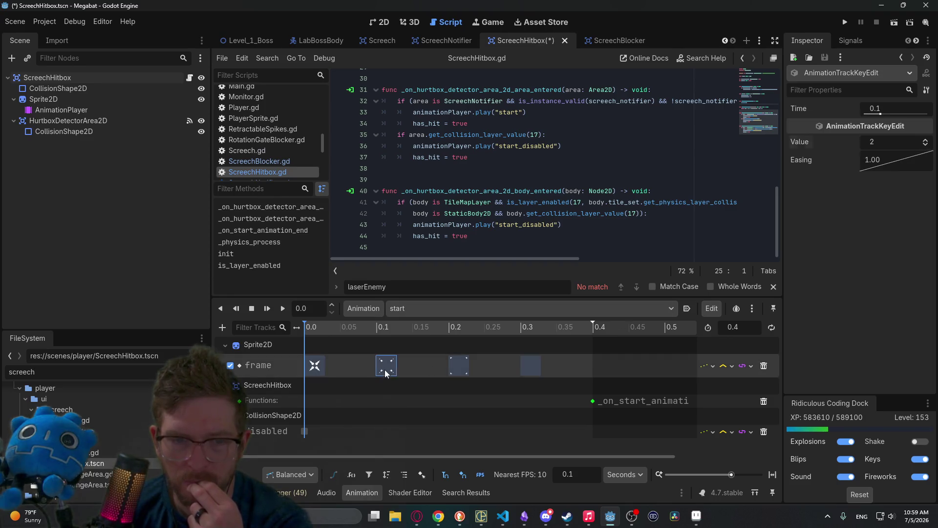
click(926, 140)
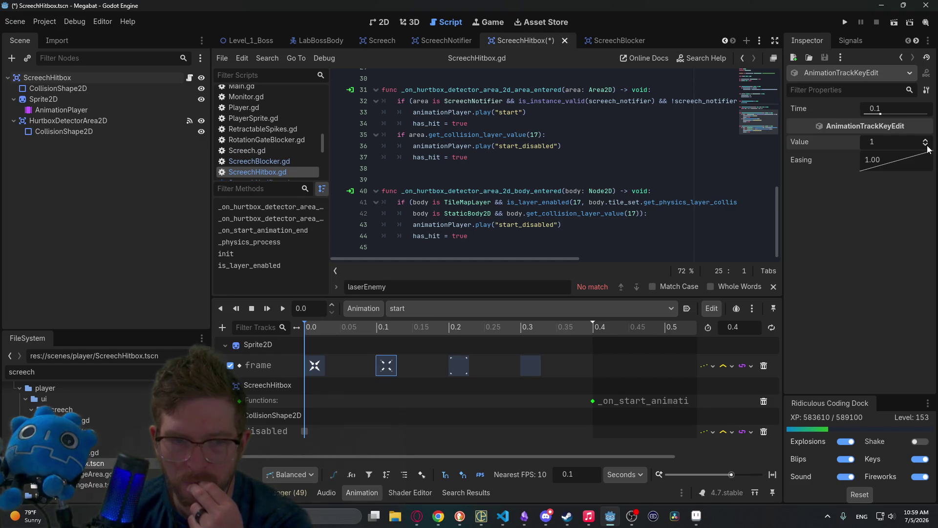
click(924, 145)
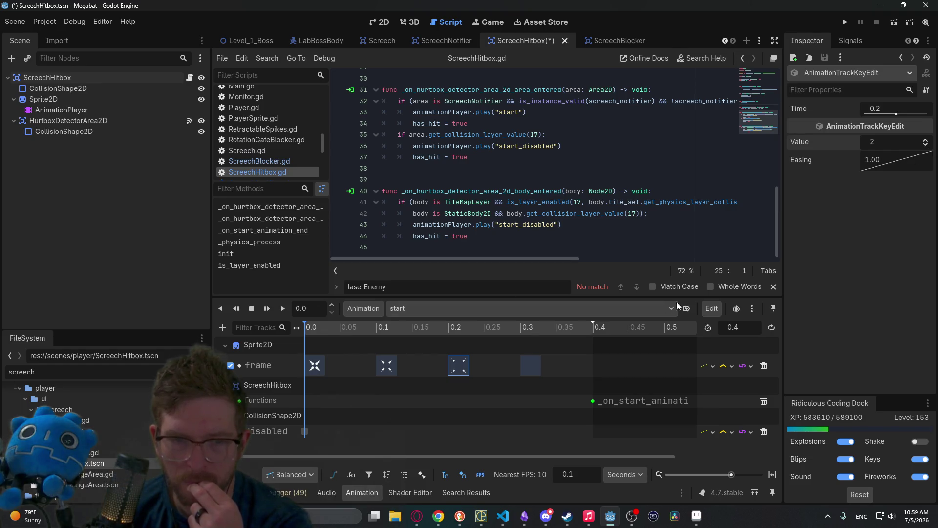
click(923, 147)
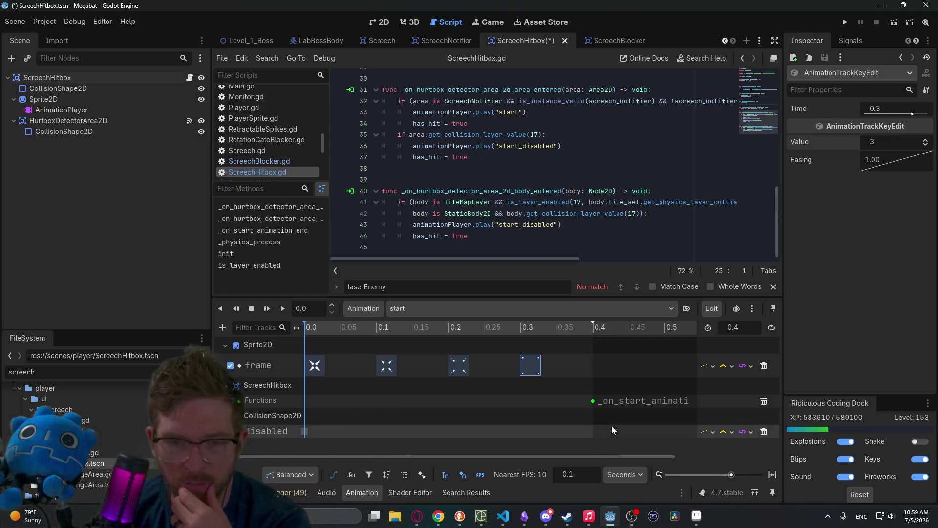
Check the 0.4 s function-call key and its queue_free handler, then save the scene.
click(593, 401)
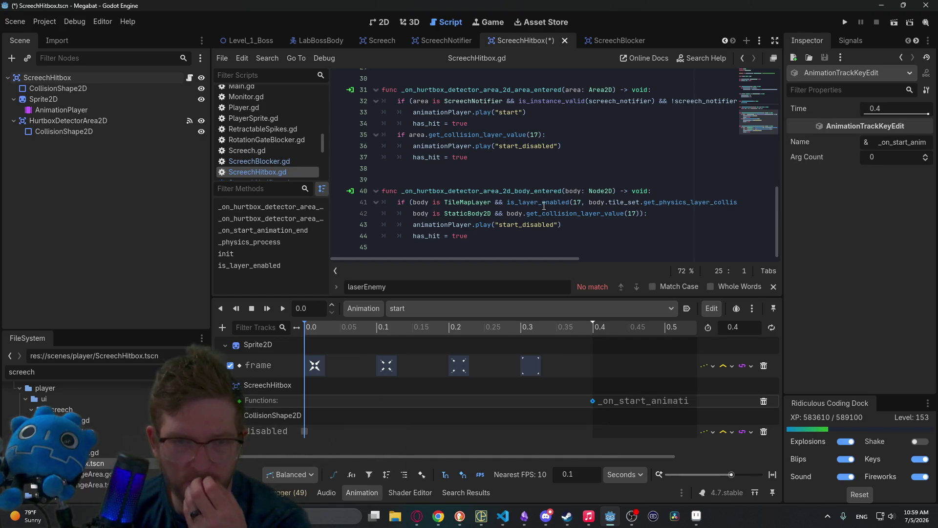
mouse_move(545, 208)
click(494, 161)
scroll(495, 166, up, 4)
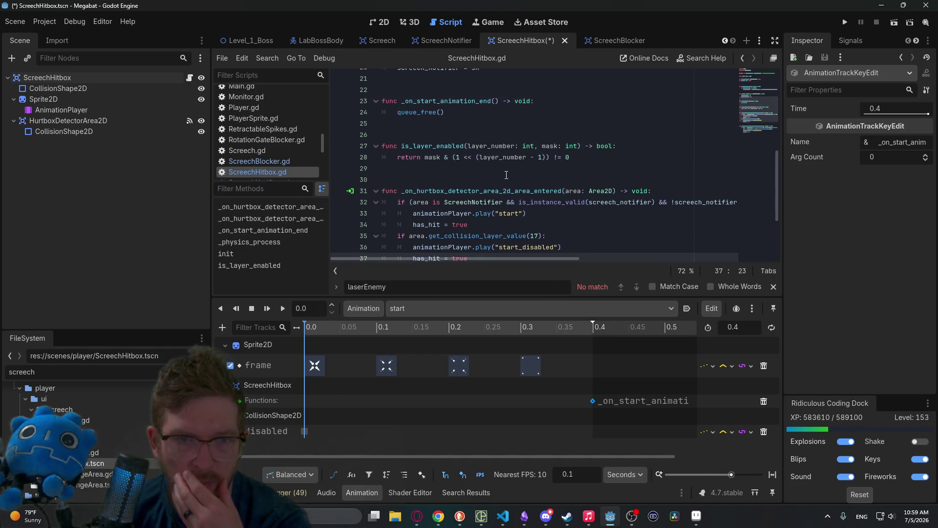
click(468, 146)
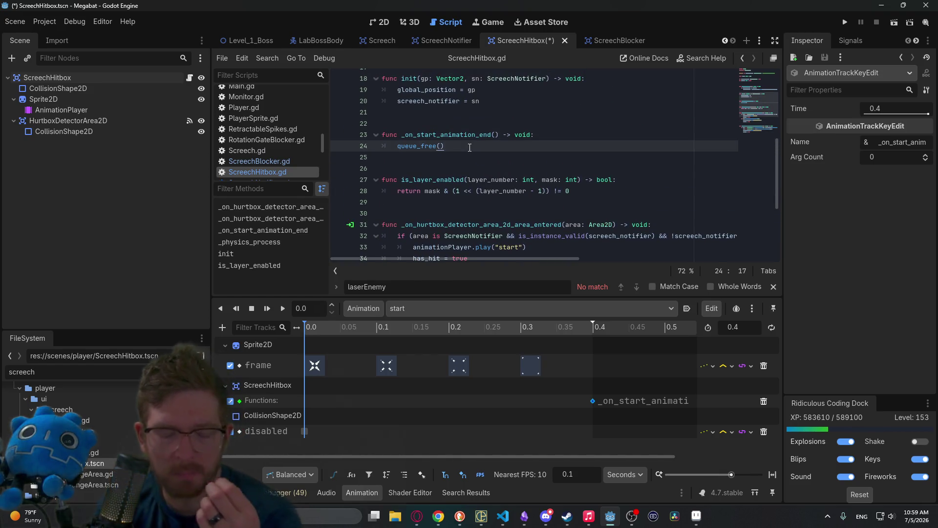
key(ctrl+s)
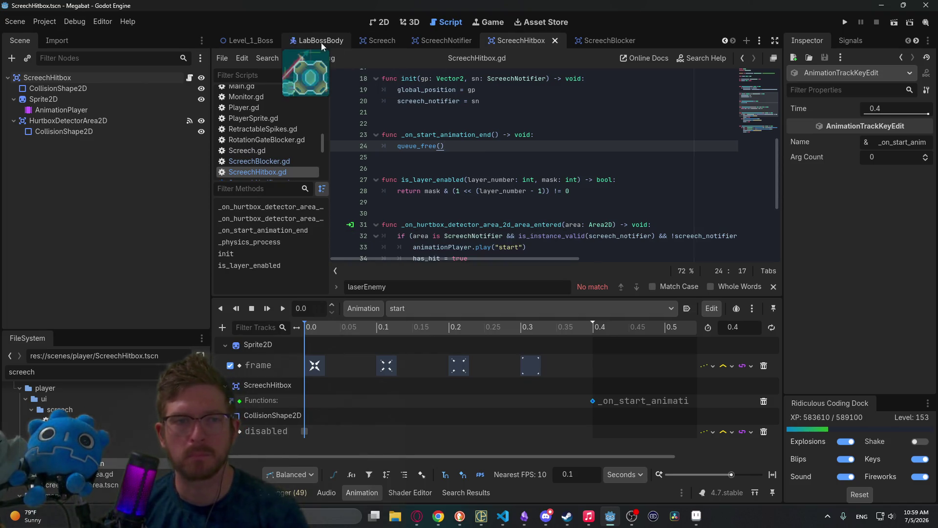
click(389, 23)
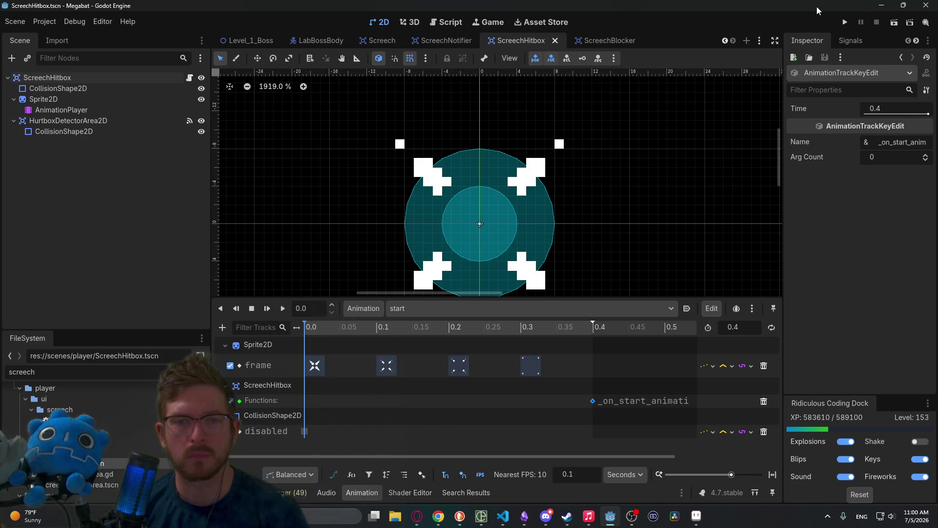
click(845, 23)
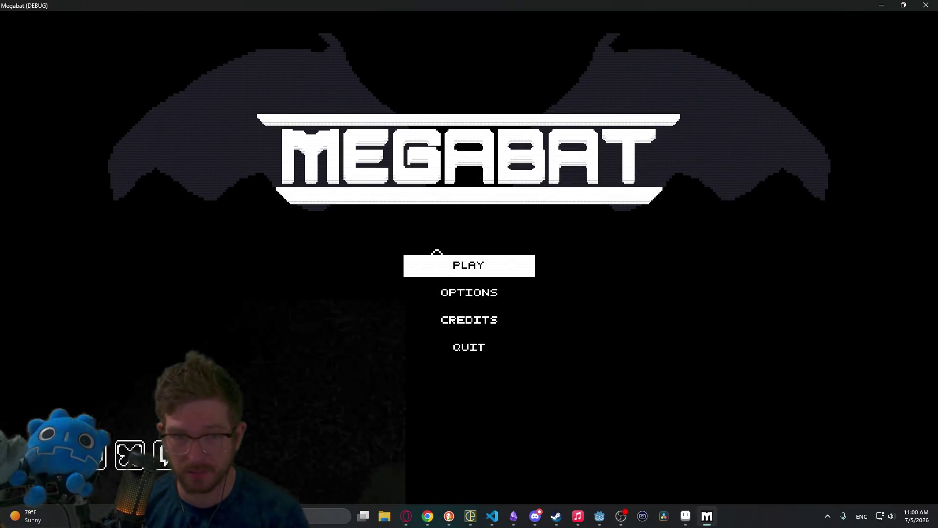
click(440, 261)
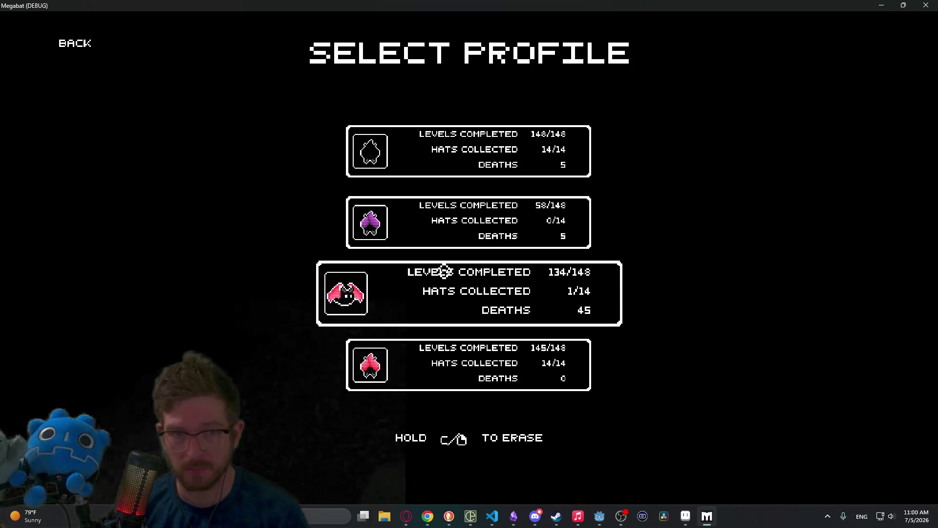
click(434, 144)
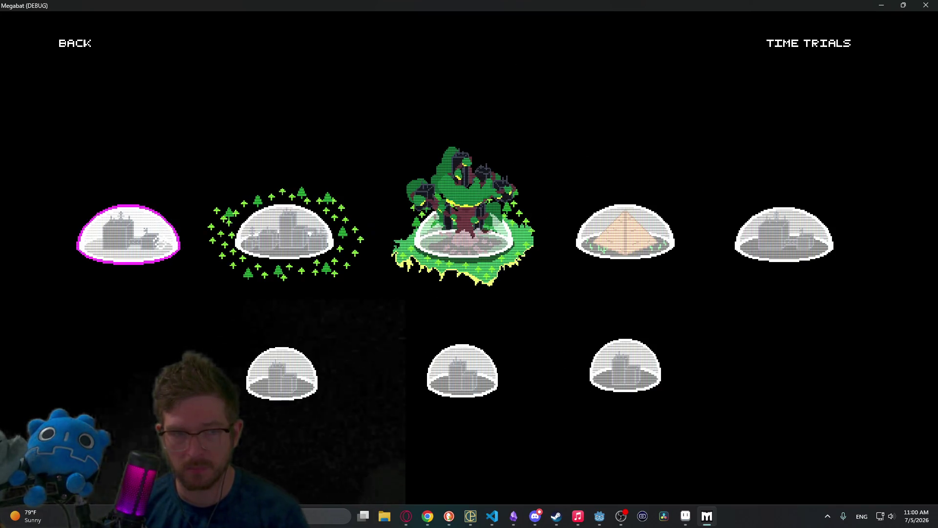
click(160, 243)
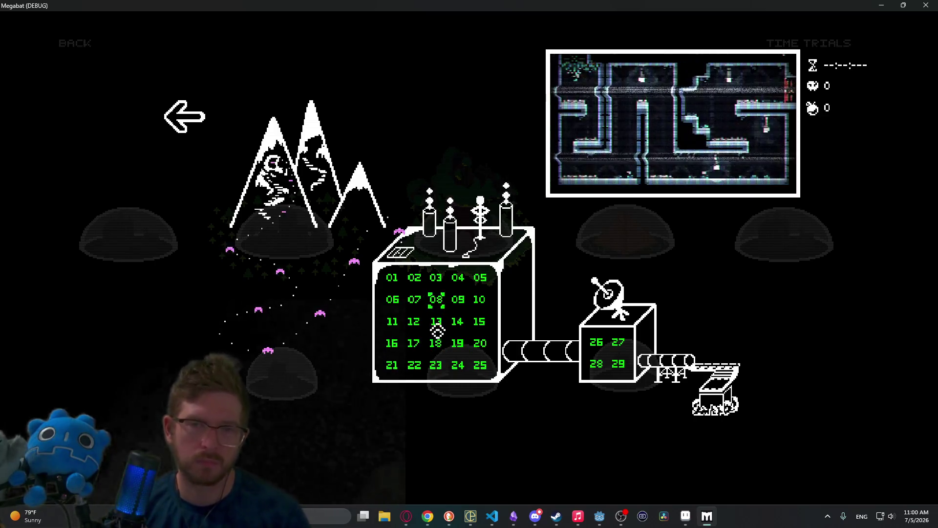
click(437, 331)
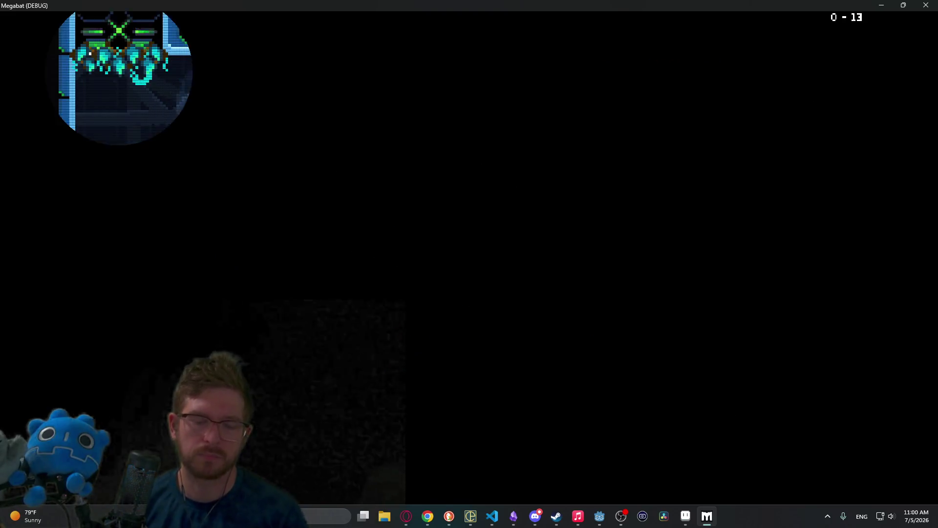
key(d)
key(l)
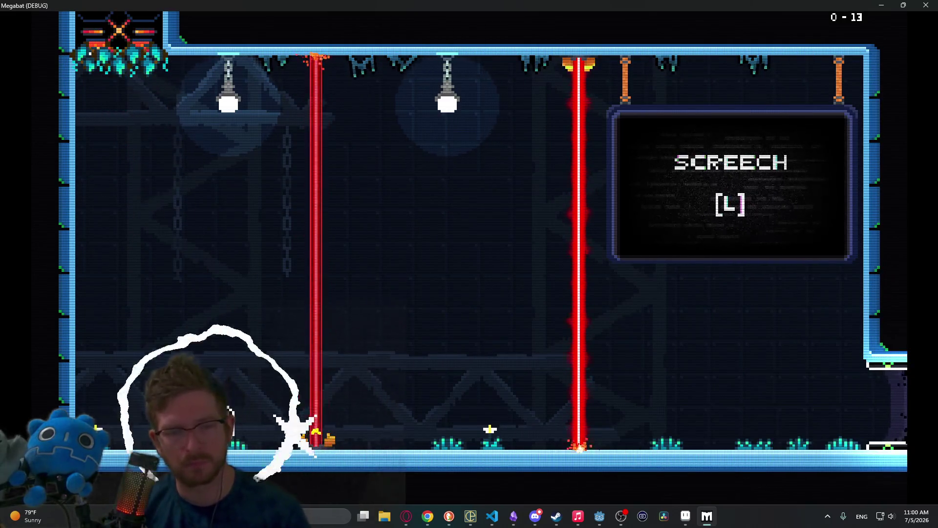
key(d)
key(w)
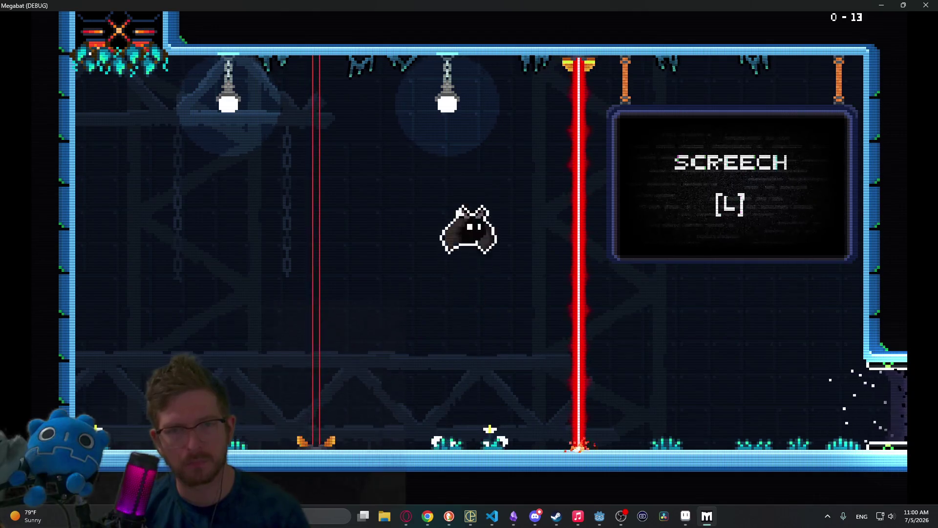
key(l)
key(d)
key(w)
key(w)
key(l)
key(w)
key(l)
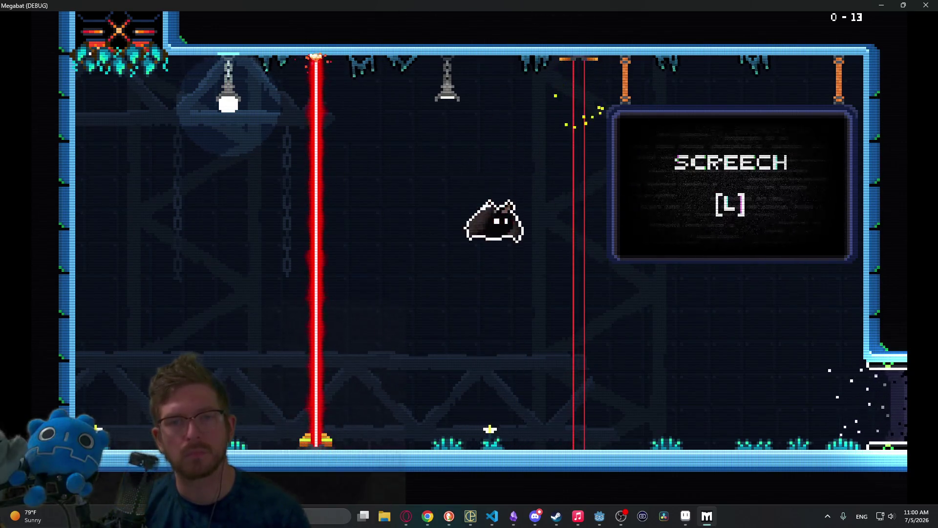
key(w)
key(l)
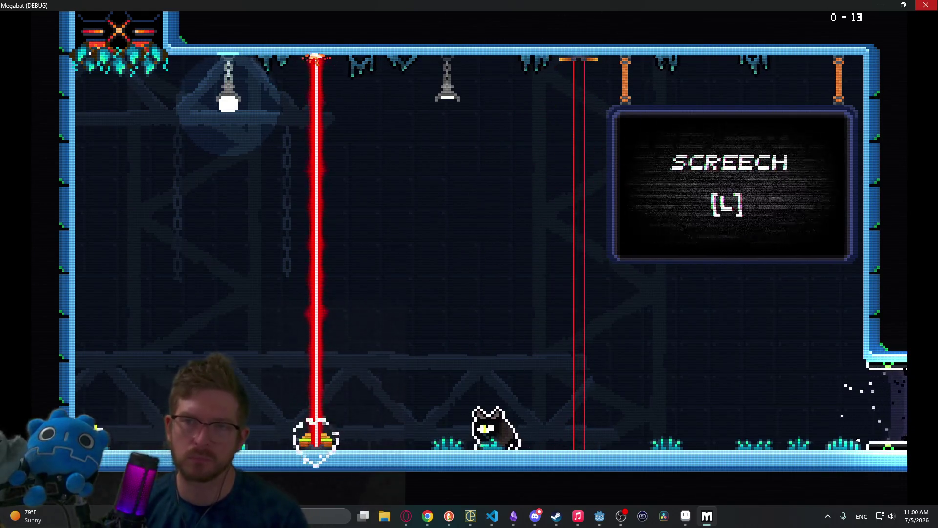
click(931, 4)
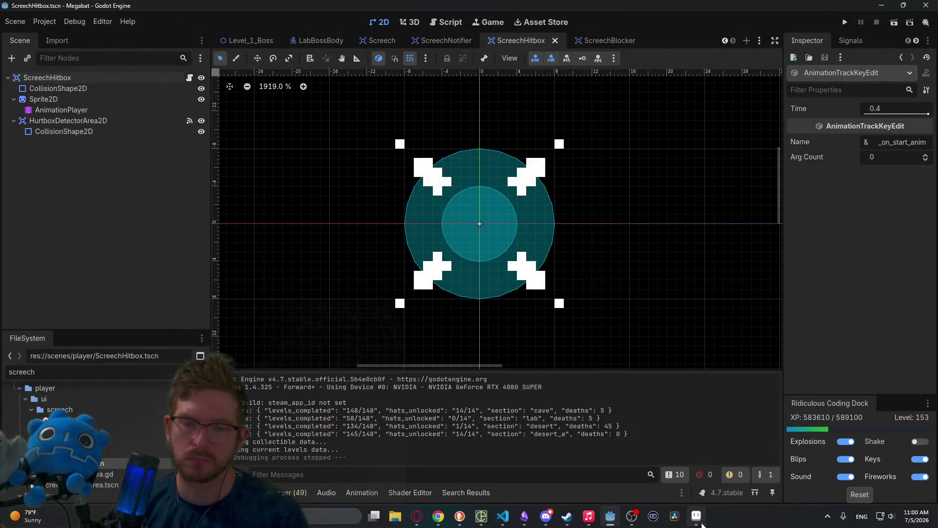
Bring Aseprite forward with the screech_projectile-Sheet document showing.
click(702, 525)
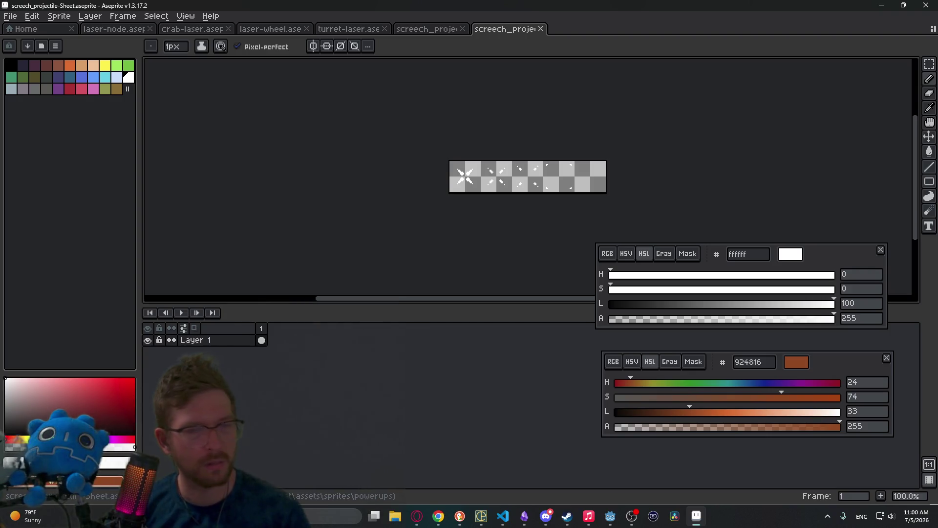
Close the screech_projectile-Sheet tab to return to screech_projectile.aseprite.
middle_click(498, 31)
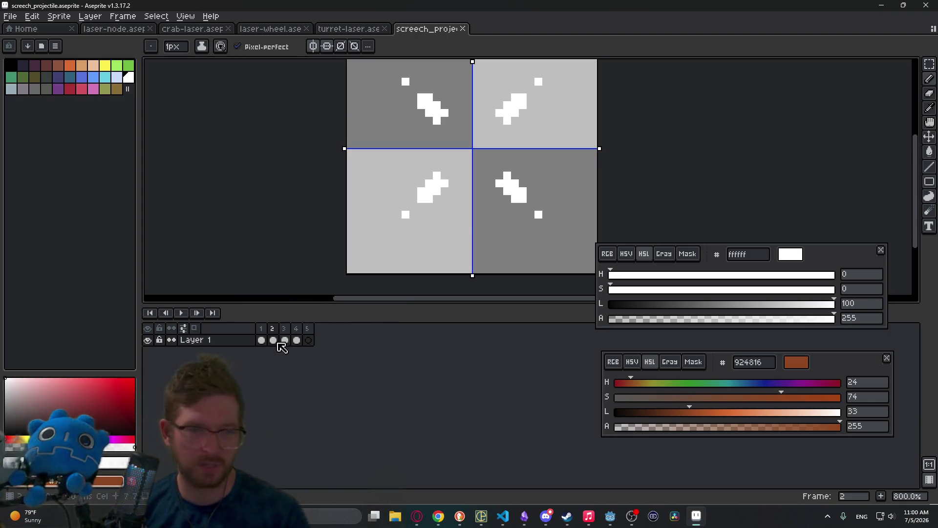
Erase the diagonal strokes and redraw the bottom-right white shape with mirrored pixels.
drag(299, 341, 261, 341)
click(297, 341)
scroll(460, 132, up, 1)
key(e)
mouse_move(578, 220)
mouse_down()
mouse_move(530, 218)
mouse_move(505, 195)
mouse_move(508, 173)
mouse_move(543, 184)
mouse_move(552, 218)
mouse_up()
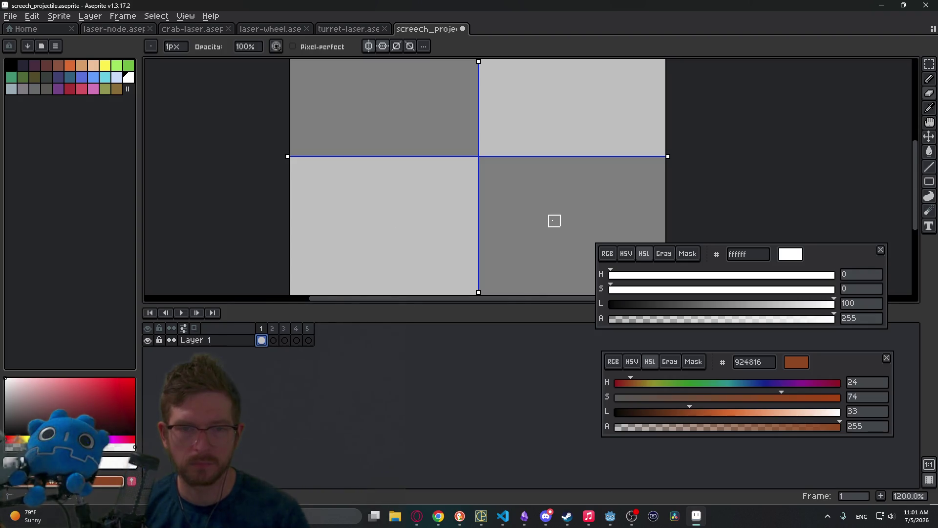
key(b)
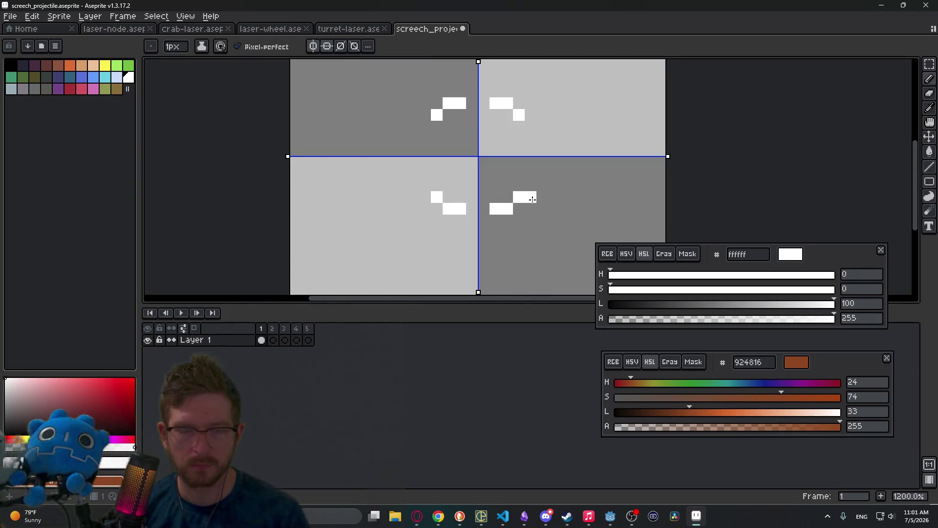
click(531, 207)
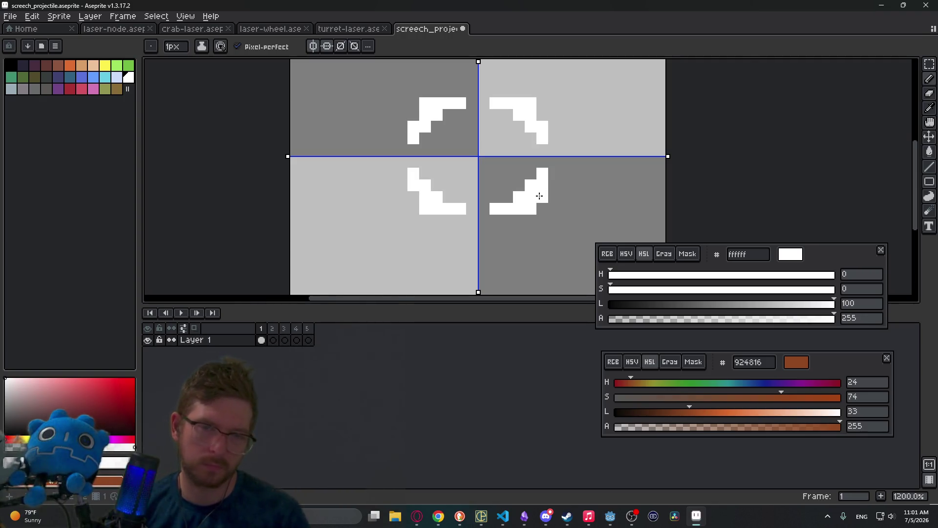
drag(499, 223, 521, 219)
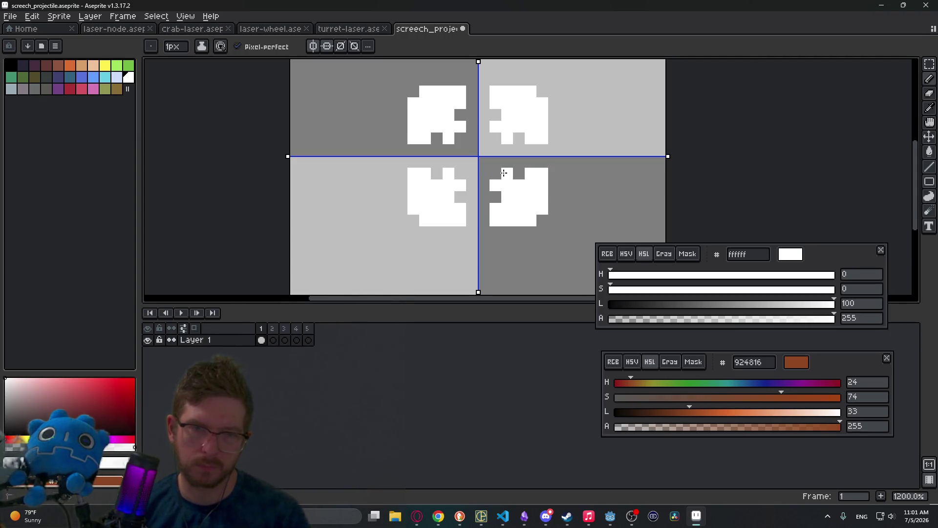
Erase pixels to cut diagonal notches into the four mirrored white shapes.
key(e)
click(496, 209)
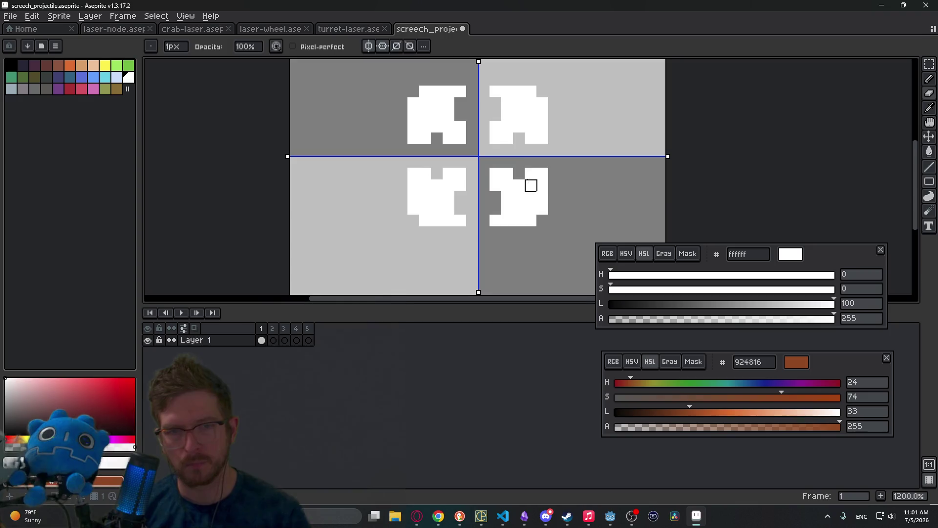
click(530, 173)
click(508, 174)
click(496, 185)
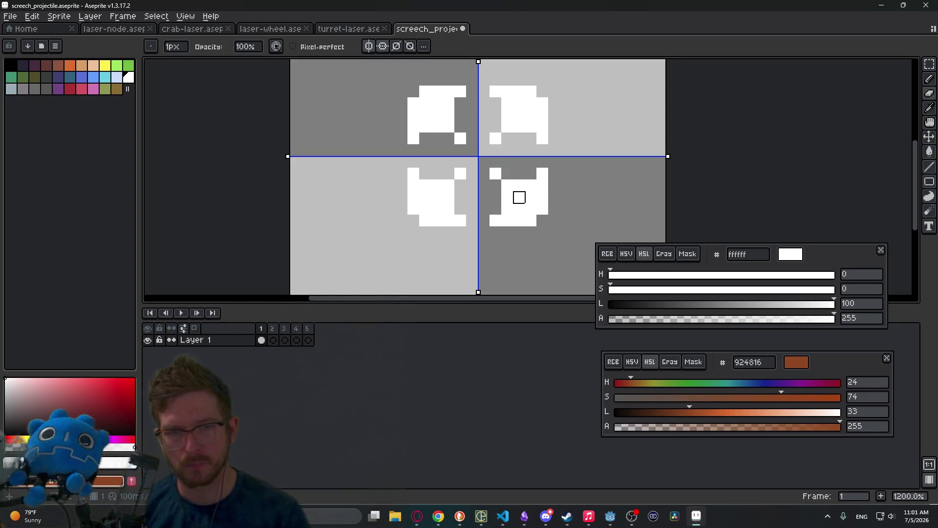
click(519, 185)
click(508, 197)
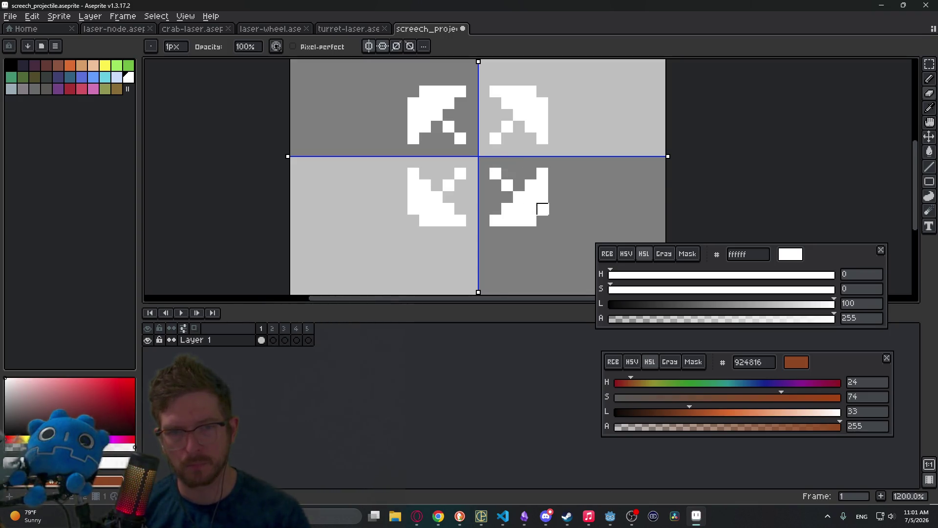
scroll(544, 210, down, 5)
scroll(544, 217, up, 5)
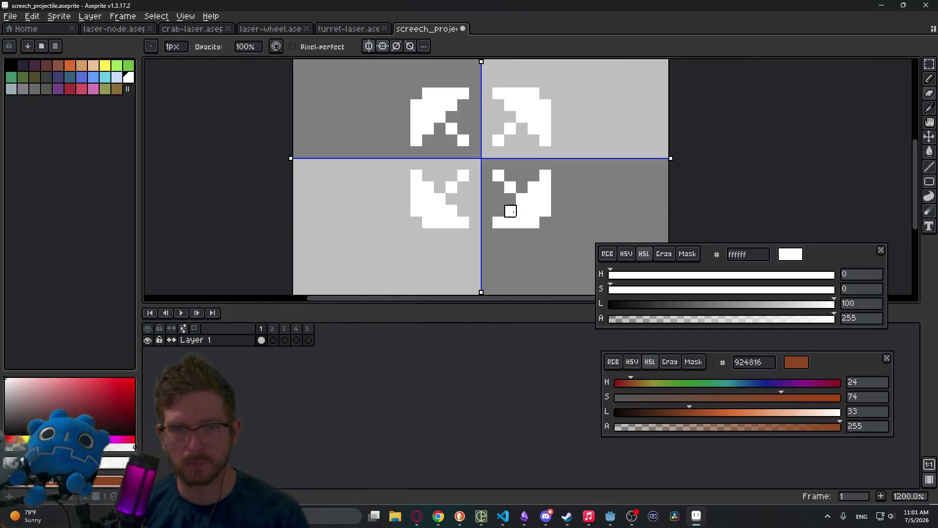
click(511, 211)
click(534, 188)
scroll(545, 215, down, 6)
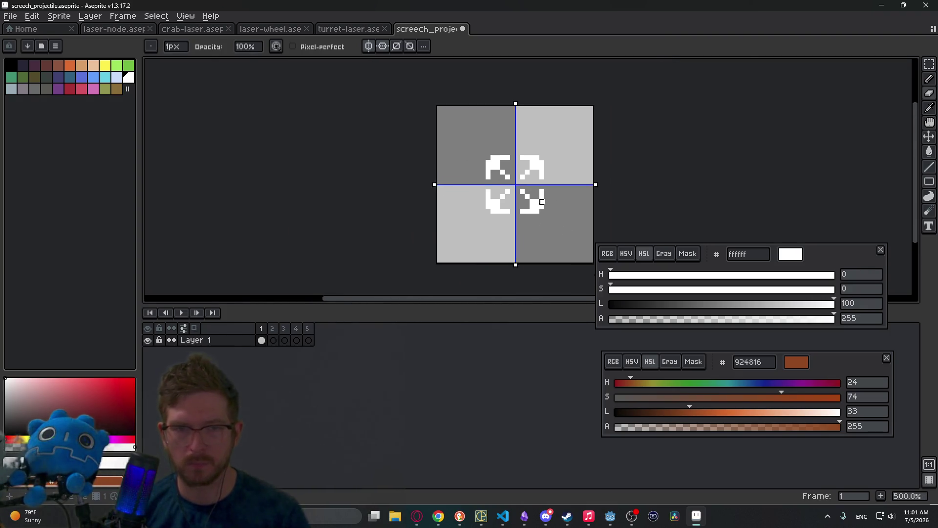
Erase the top-left pixel of the bottom-right notched shape.
scroll(539, 203, up, 4)
scroll(538, 202, down, 2)
key(b)
scroll(518, 196, up, 4)
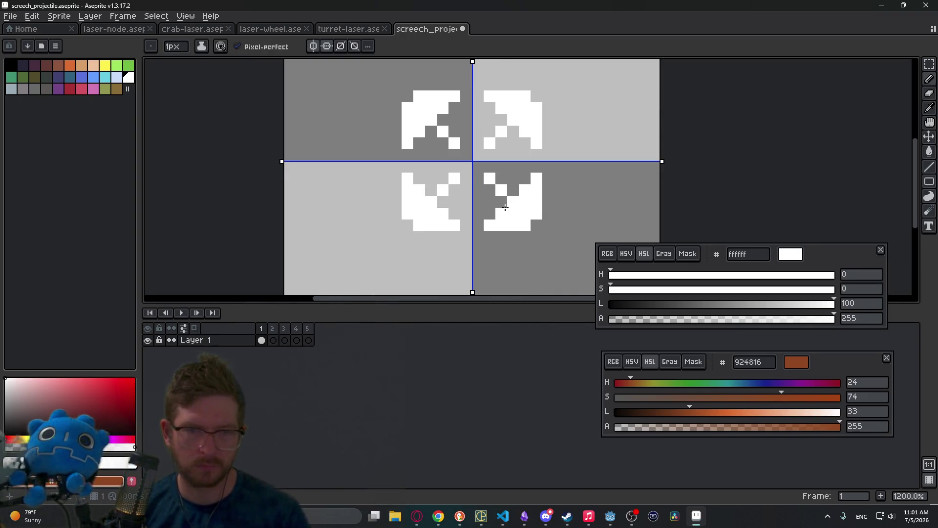
key(e)
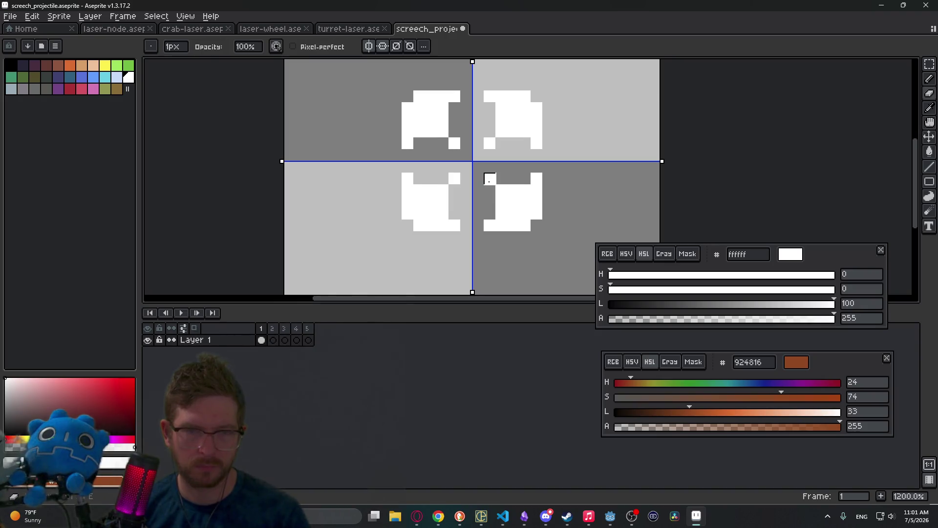
click(490, 178)
scroll(489, 214, down, 2)
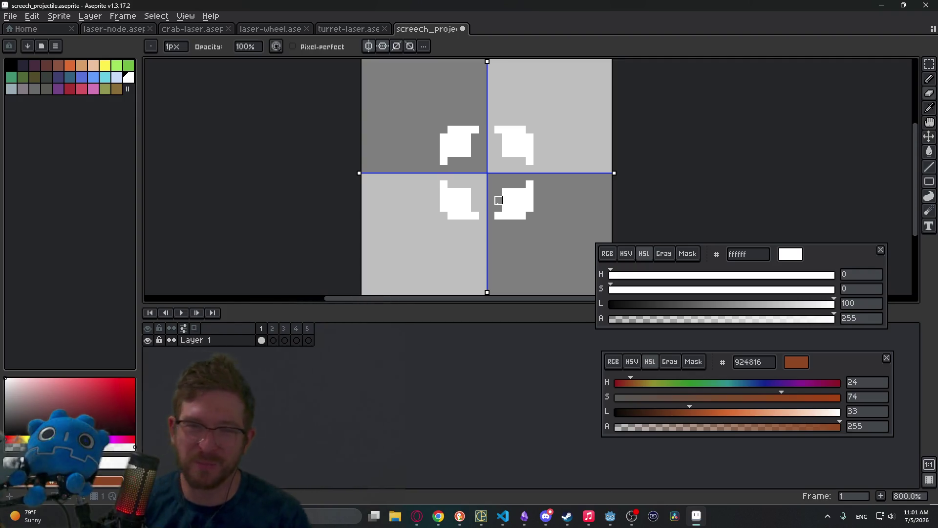
scroll(499, 200, down, 7)
scroll(488, 193, up, 9)
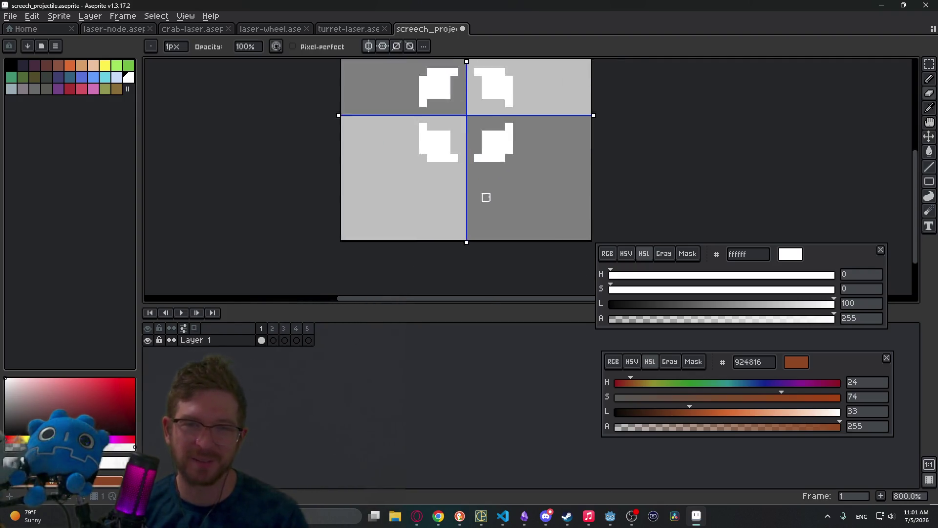
key(b)
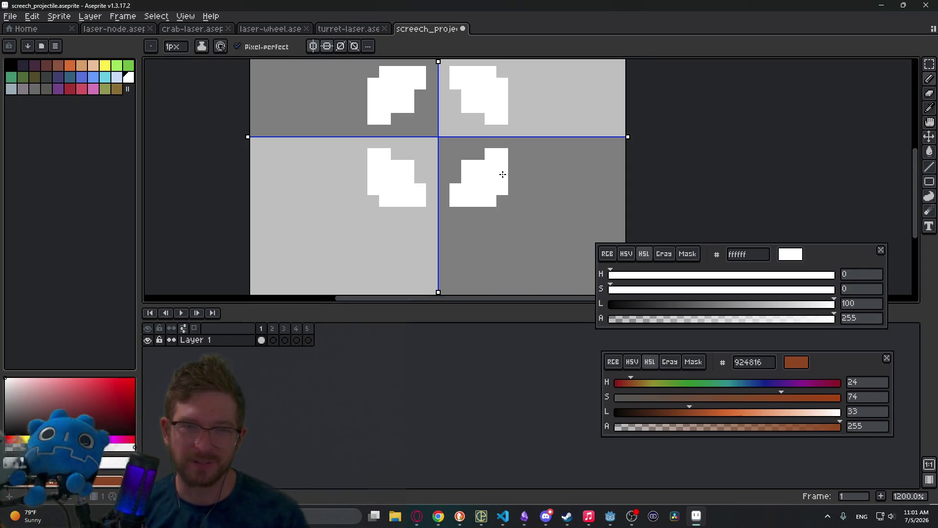
scroll(503, 174, down, 6)
scroll(499, 171, down, 2)
scroll(496, 168, up, 3)
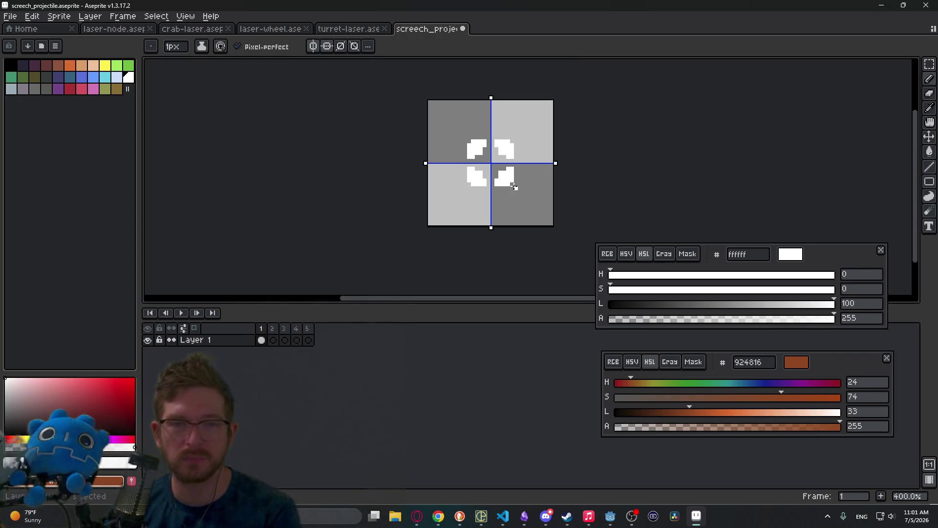
scroll(498, 185, up, 2)
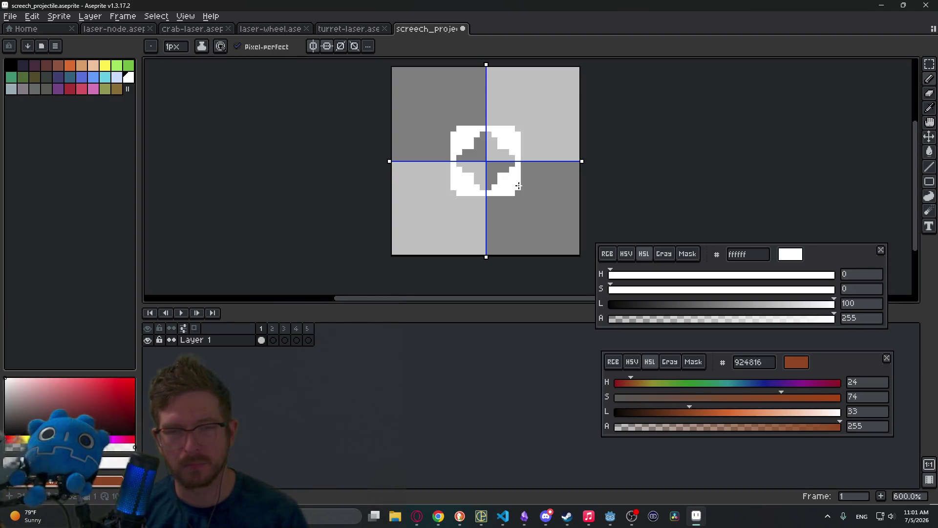
Undo the notched-shape edits to restore the saved star-burst frames.
key(ctrl+z)
key(ctrl+z)
key(ctrl+z)
key(ctrl+z)
key(ctrl+z)
key(ctrl+z)
key(ctrl+z)
key(ctrl+z)
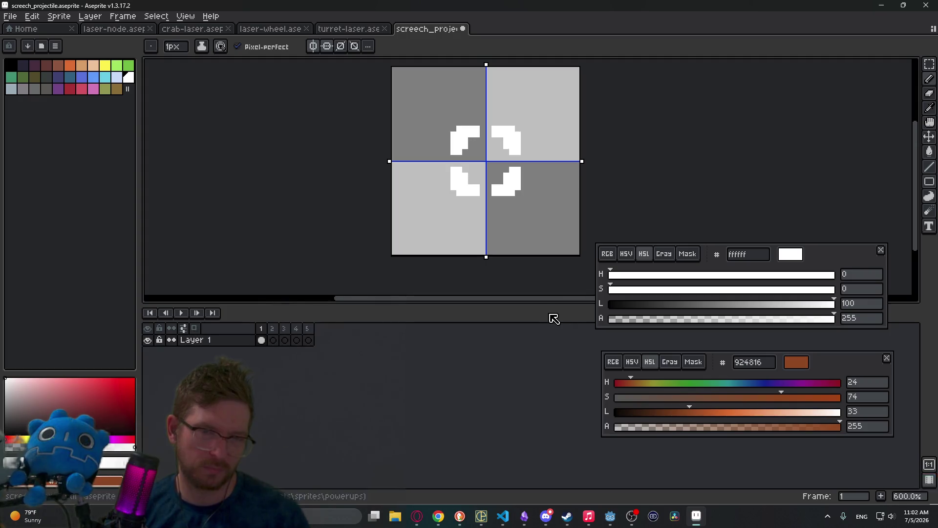
key(ctrl+z)
key(ctrl+z)
key(ctrl+z)
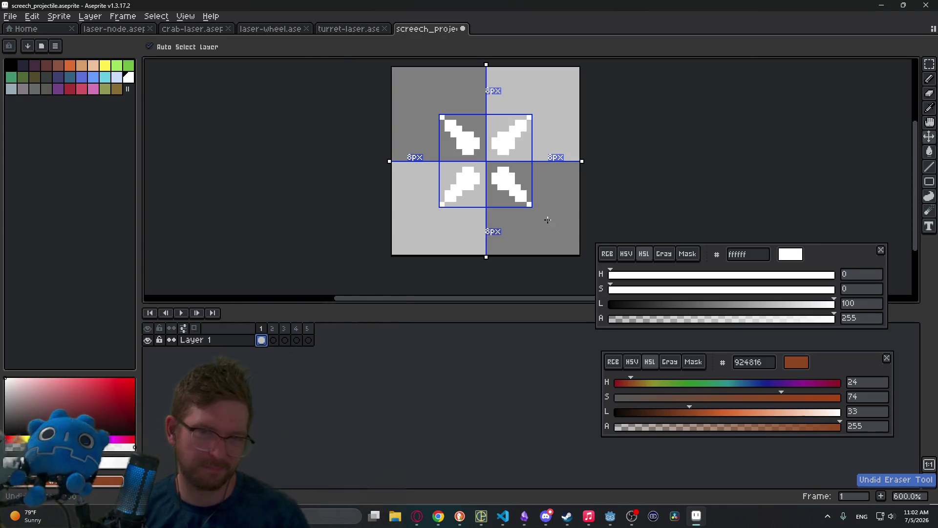
scroll(493, 176, up, 3)
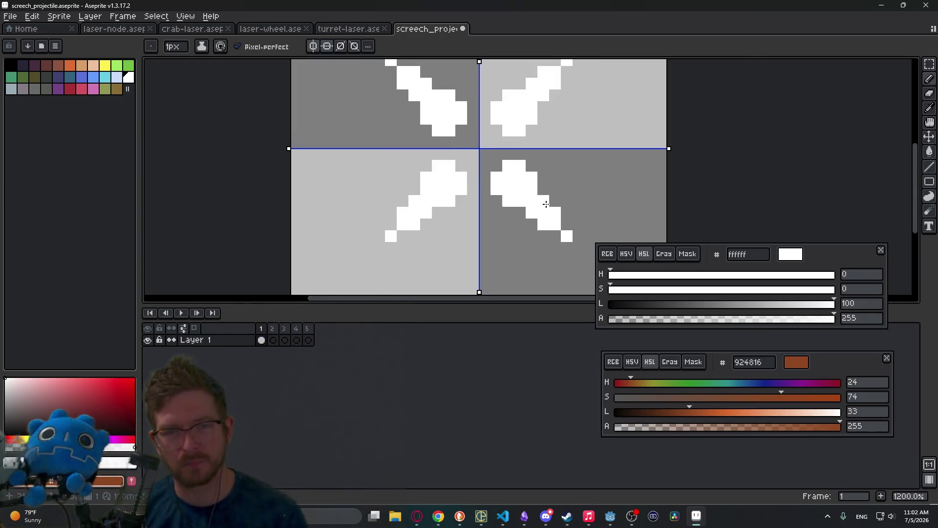
scroll(570, 206, down, 3)
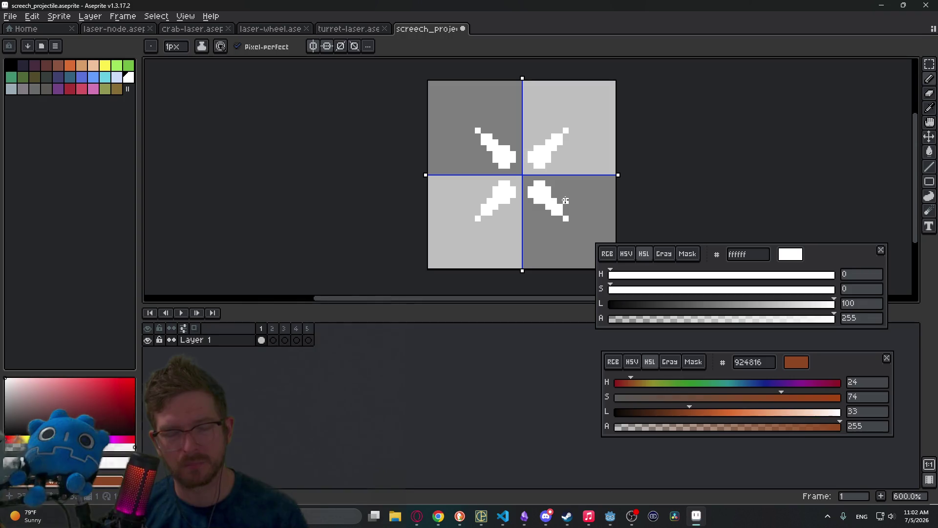
scroll(566, 200, up, 3)
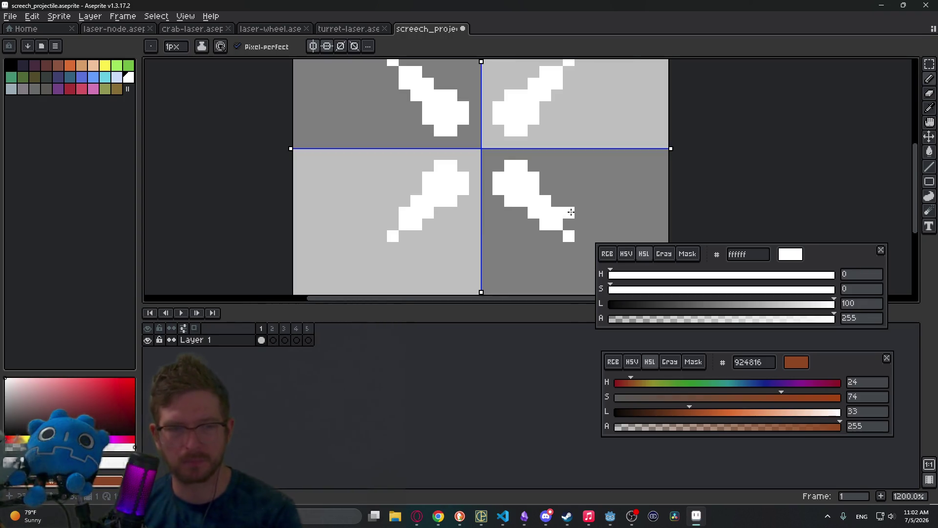
key(ctrl+z)
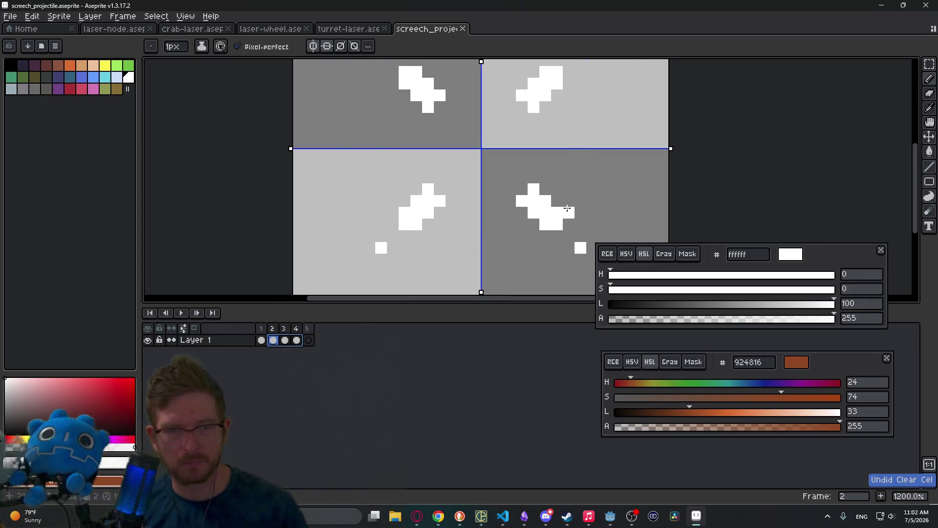
click(461, 518)
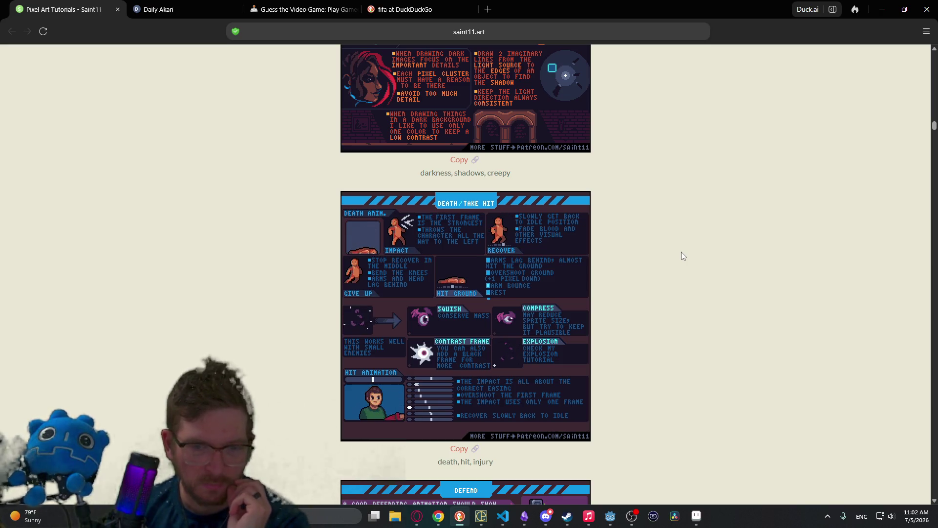
Scroll the saint11.art tutorials to the DEFEND card's bubble explosion frames.
scroll(685, 313, down, 6)
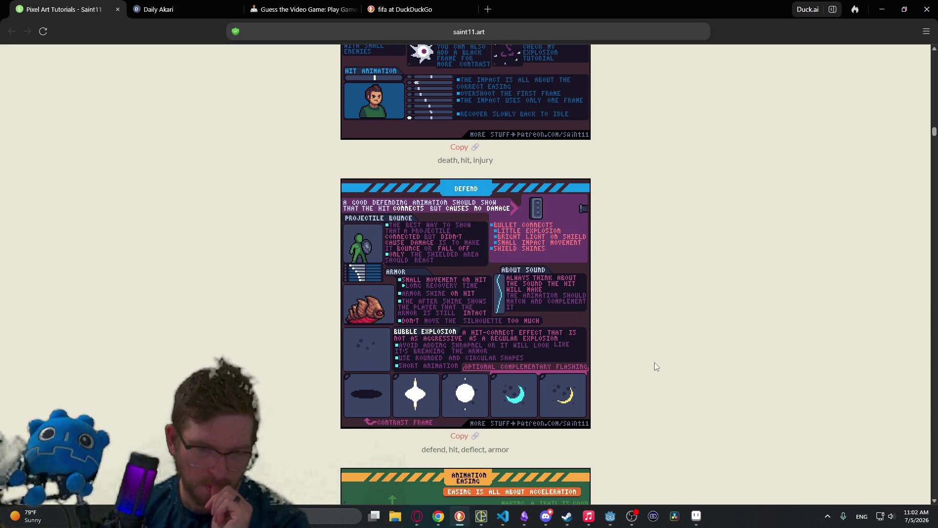
scroll(655, 371, down, 1)
scroll(655, 384, down, 2)
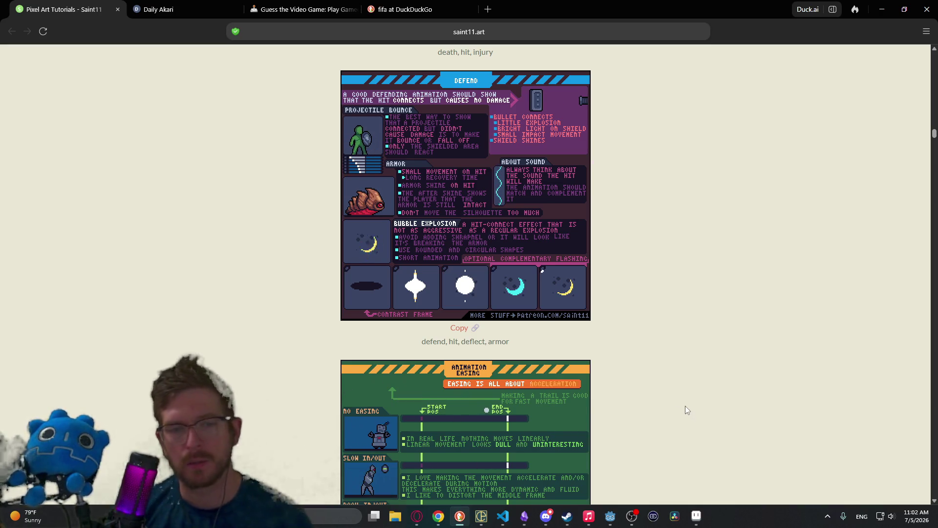
mouse_move(610, 516)
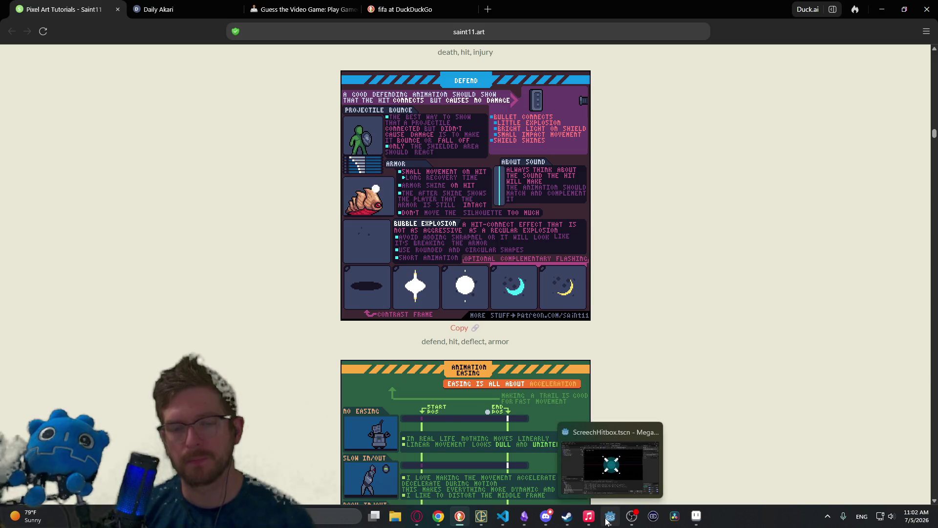
click(698, 517)
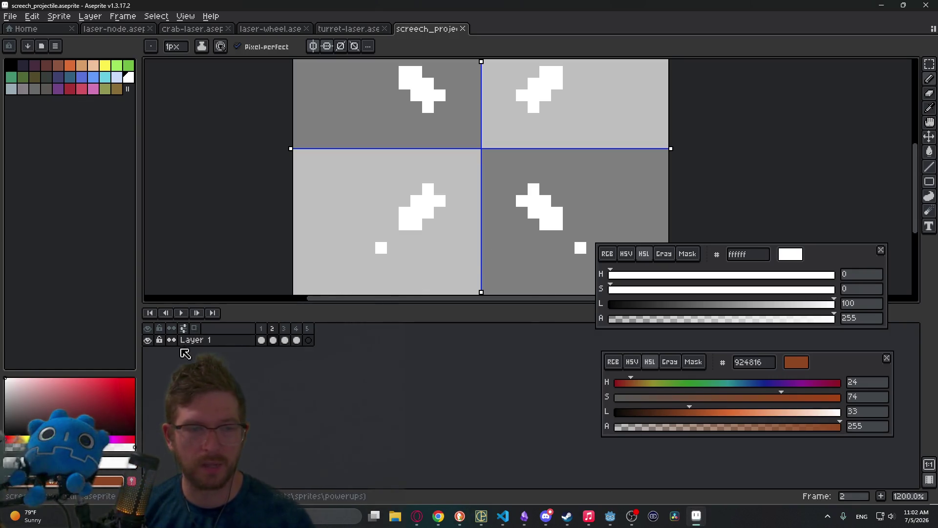
Duplicate Layer 1 and clear frames 1–4 of the lower copy.
key(ctrl+v)
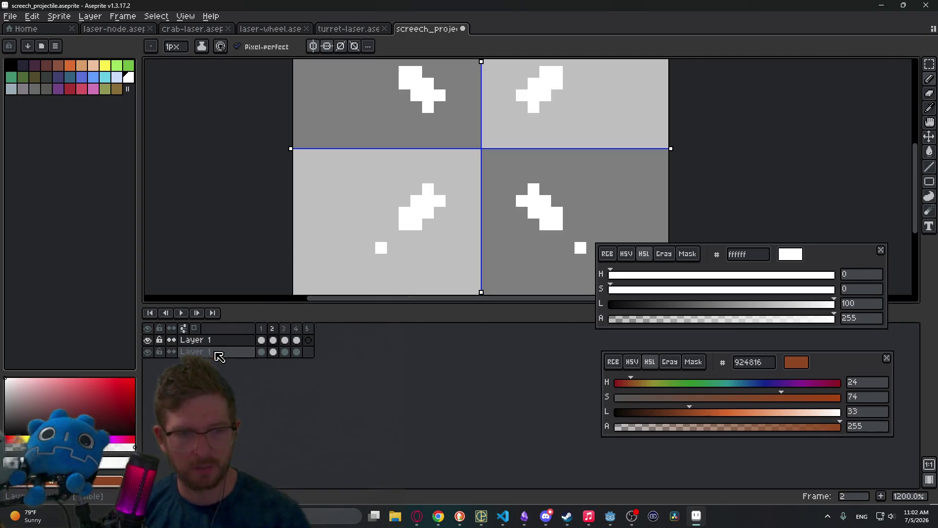
click(206, 353)
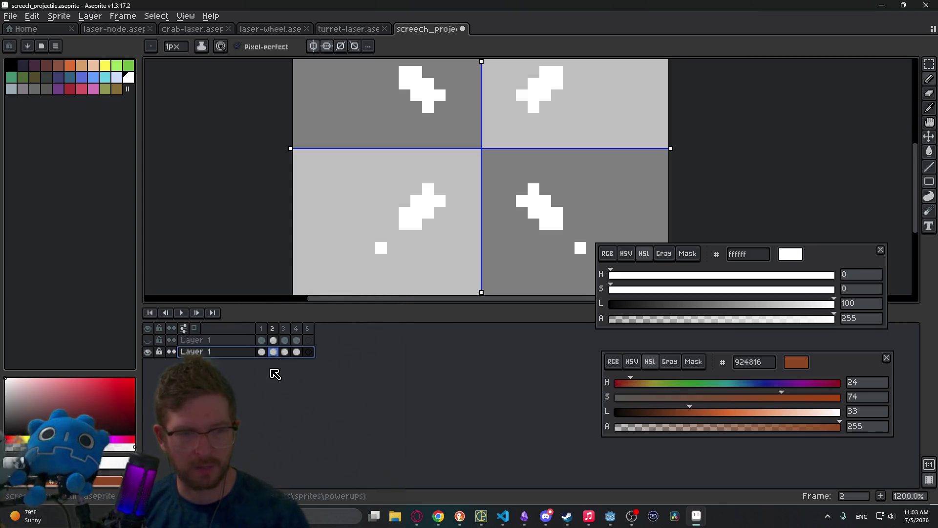
drag(297, 353, 269, 351)
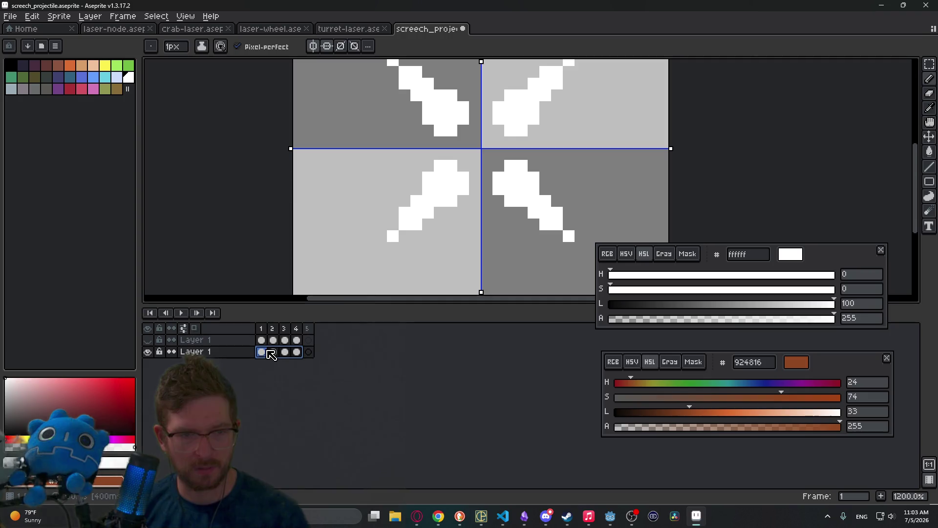
key(Delete)
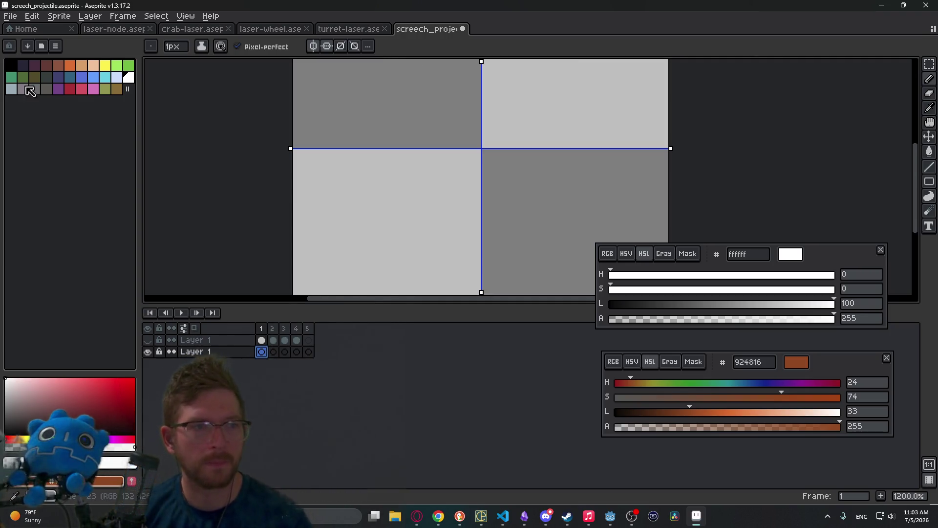
Fill an elliptical selection with black at the centre of frame 1.
click(10, 65)
mouse_move(450, 128)
mouse_down()
mouse_move(425, 164)
mouse_move(515, 208)
mouse_up()
key(shift+m)
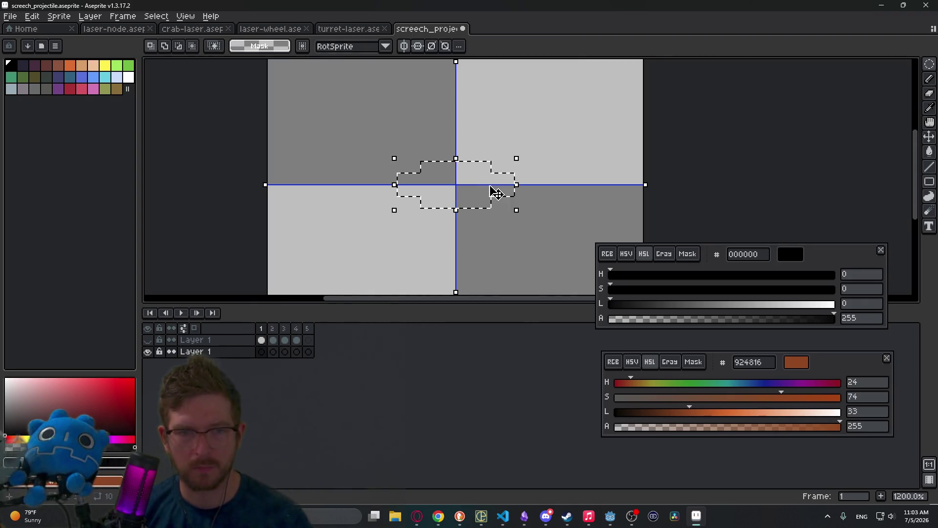
key(g)
click(469, 189)
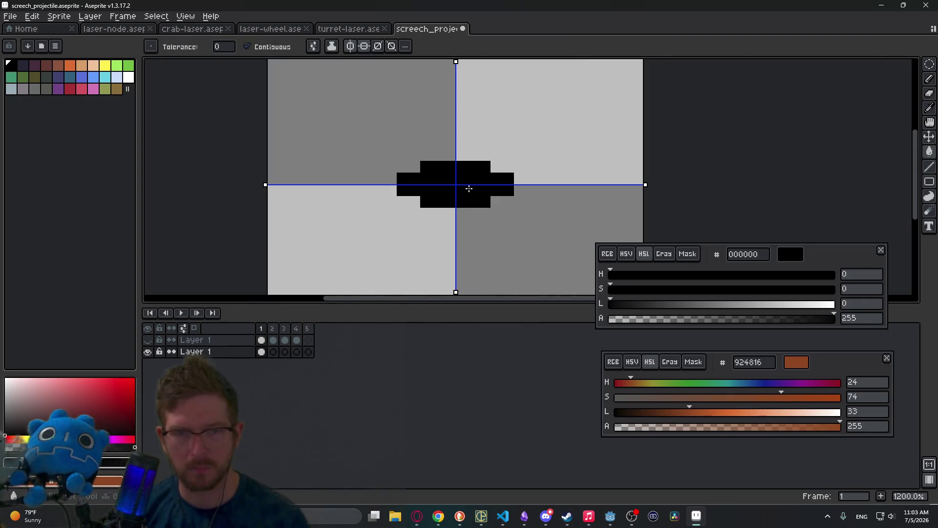
scroll(470, 189, down, 1)
key(b)
click(480, 205)
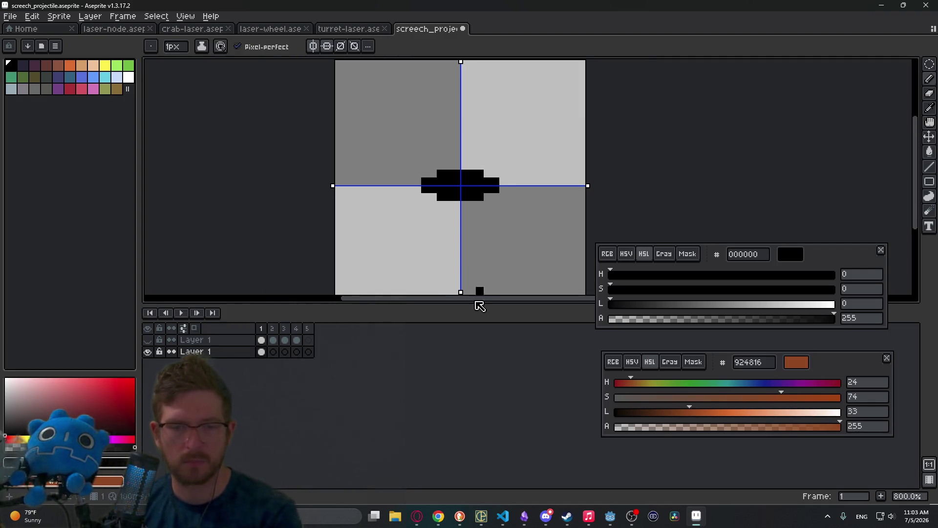
Extend the black blob with mirrored pixels into a horizontal lens shape.
click(460, 515)
key(alt+Tab)
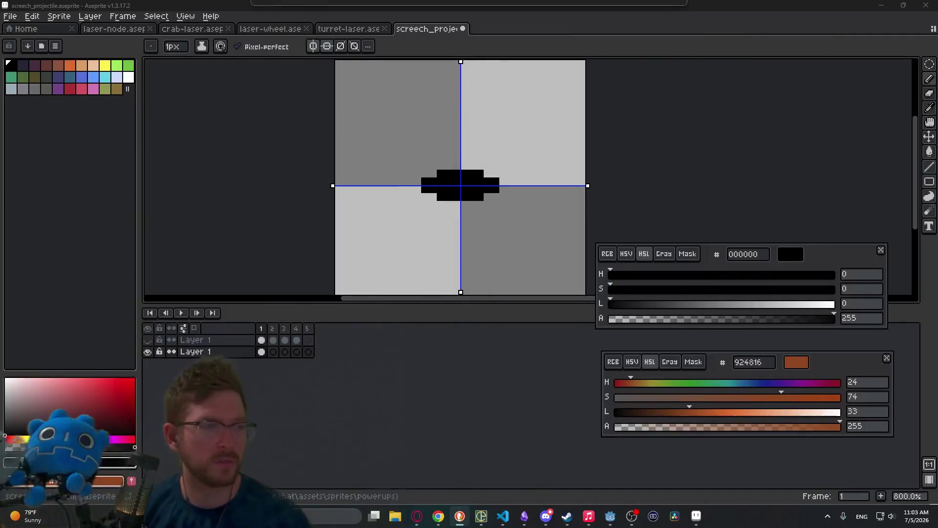
scroll(508, 179, up, 1)
click(502, 186)
click(510, 188)
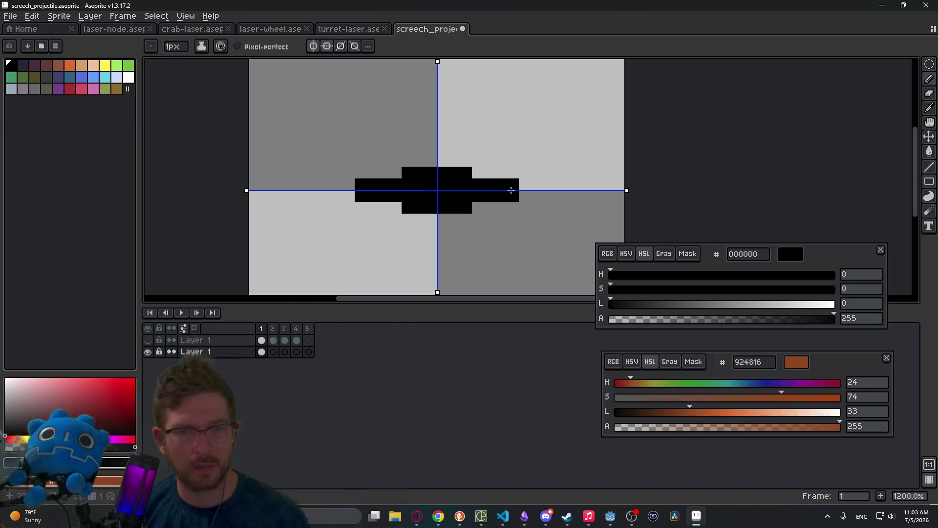
click(475, 207)
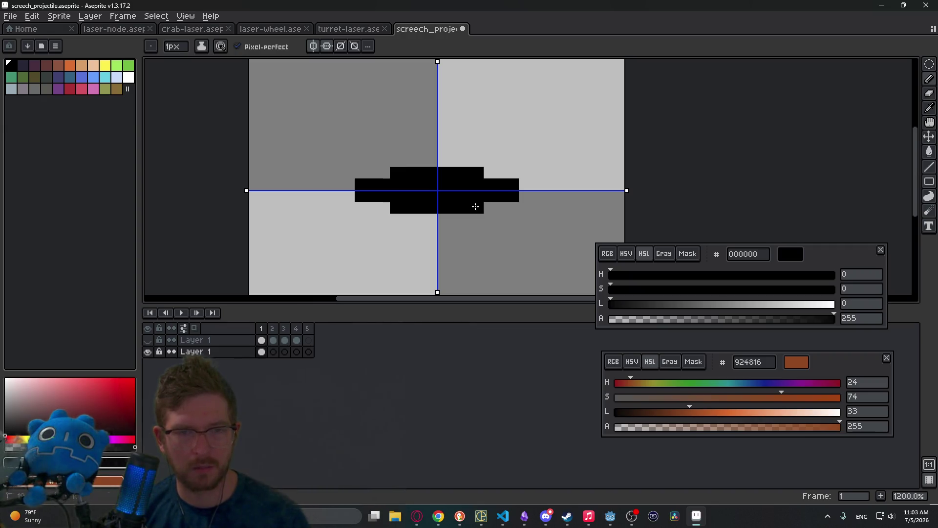
click(485, 206)
click(469, 214)
scroll(517, 201, down, 6)
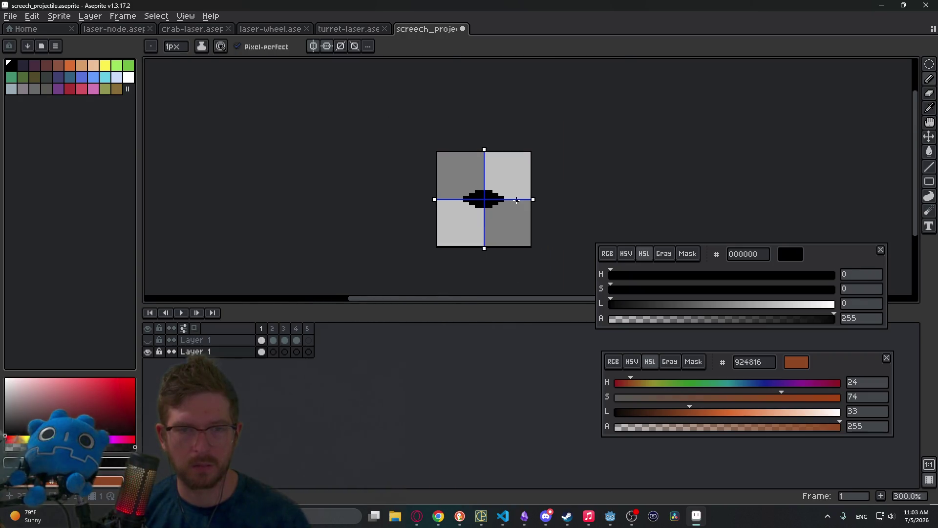
scroll(497, 203, up, 4)
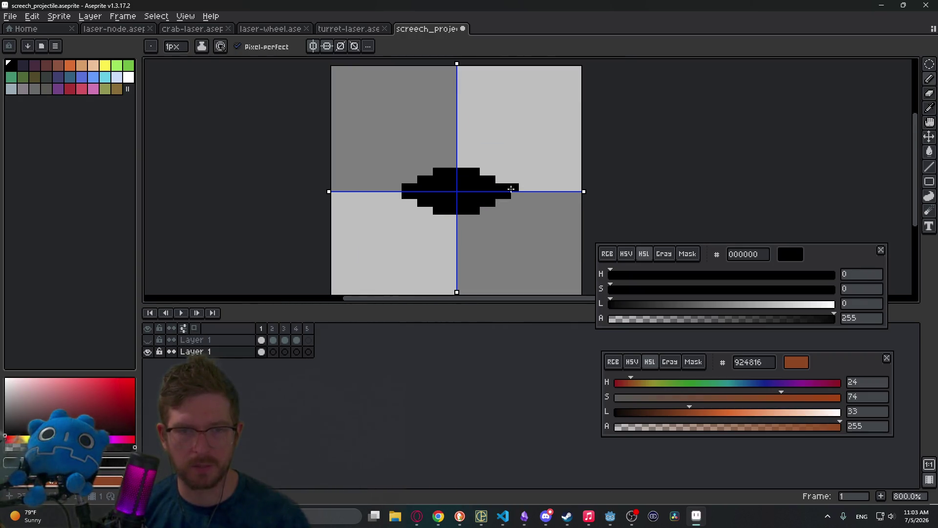
scroll(529, 200, down, 4)
scroll(514, 184, up, 2)
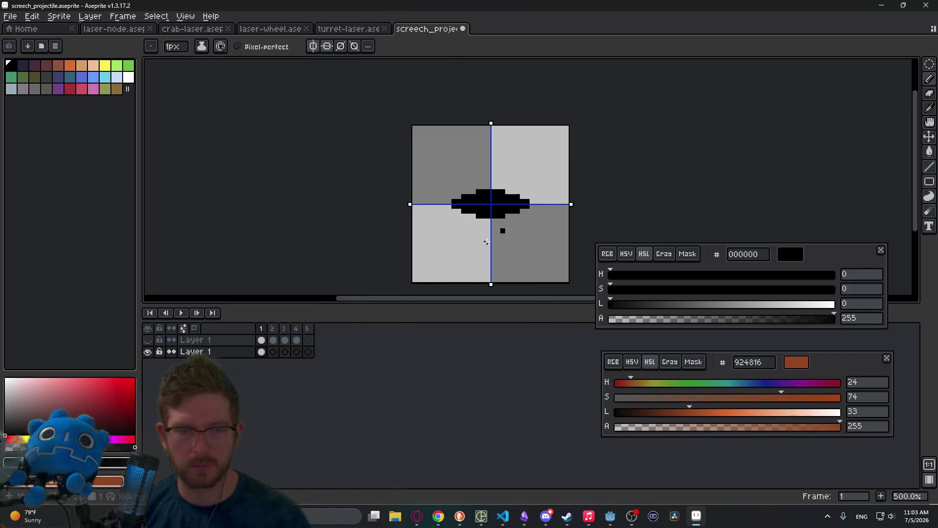
click(273, 351)
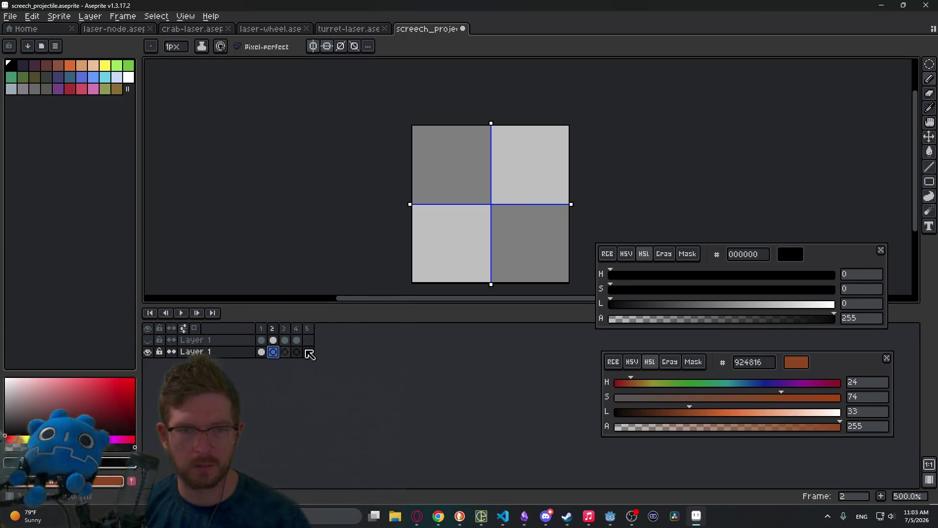
Draw a circle at frame 2's canvas centre and fill it solid white.
click(128, 76)
key(m)
key(ctrl+v)
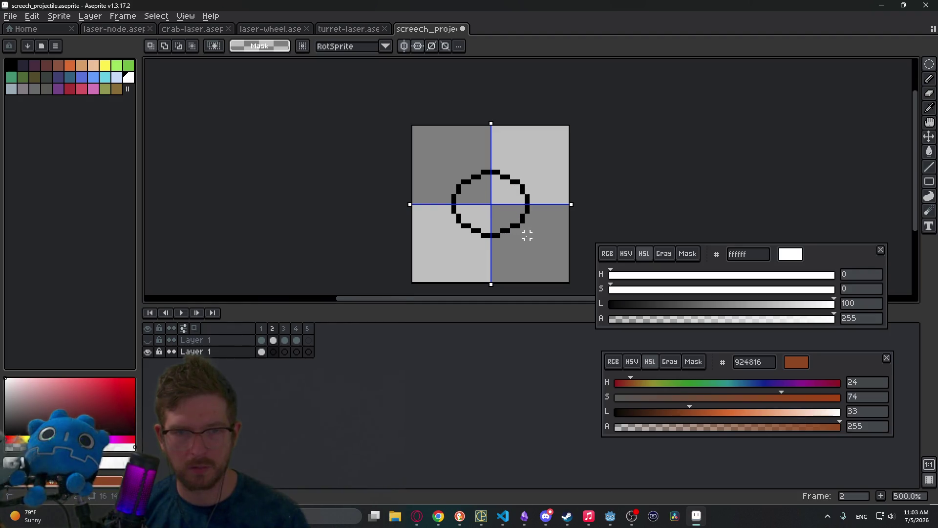
key(Delete)
scroll(514, 213, up, 2)
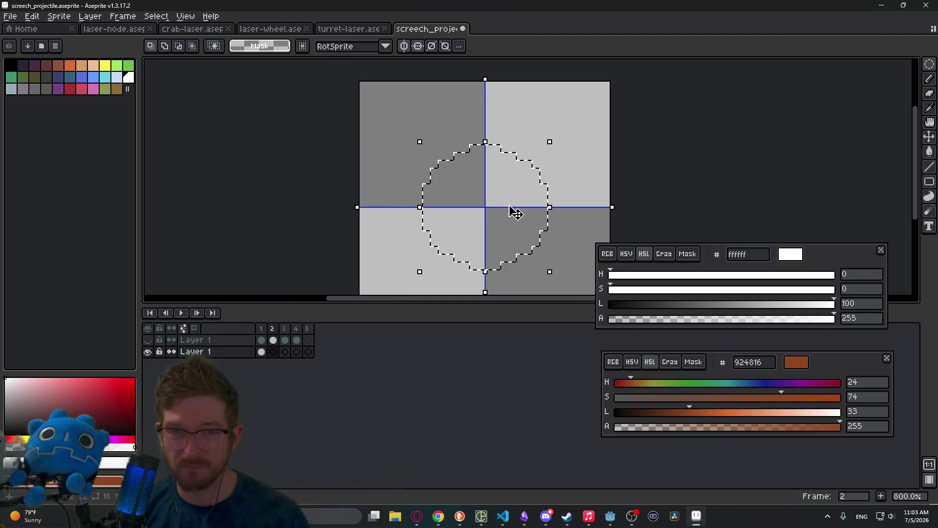
key(ctrl+d)
mouse_move(426, 148)
mouse_down()
mouse_move(552, 273)
mouse_move(536, 258)
mouse_move(526, 267)
mouse_move(543, 266)
mouse_up()
key(g)
click(504, 228)
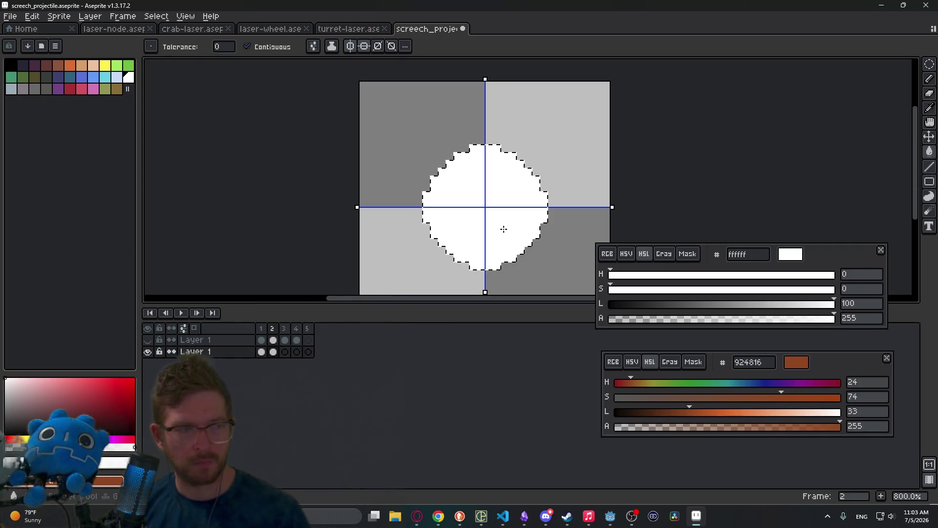
key(ctrl+d)
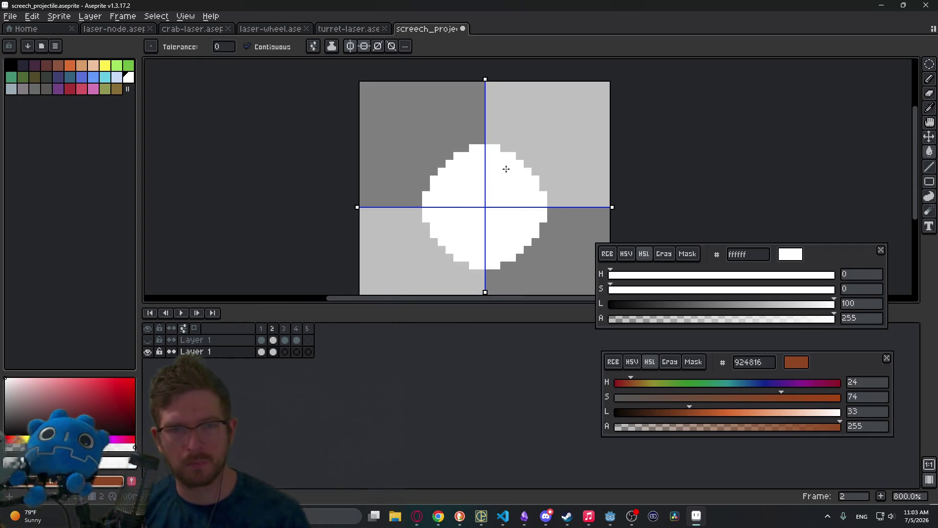
Erase the circle's edge pixels with the Eraser to carve sharp star points.
key(b)
key(e)
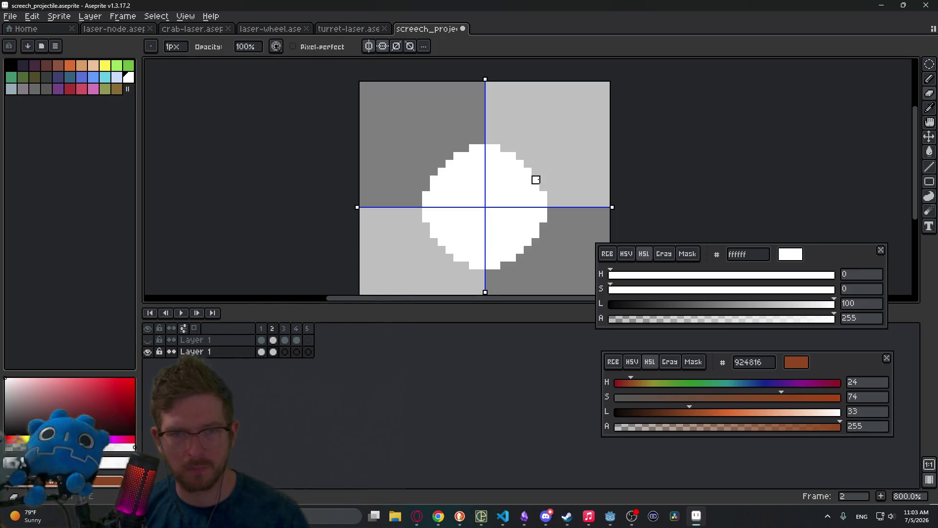
mouse_move(528, 164)
mouse_down()
mouse_move(520, 155)
mouse_move(512, 164)
mouse_up()
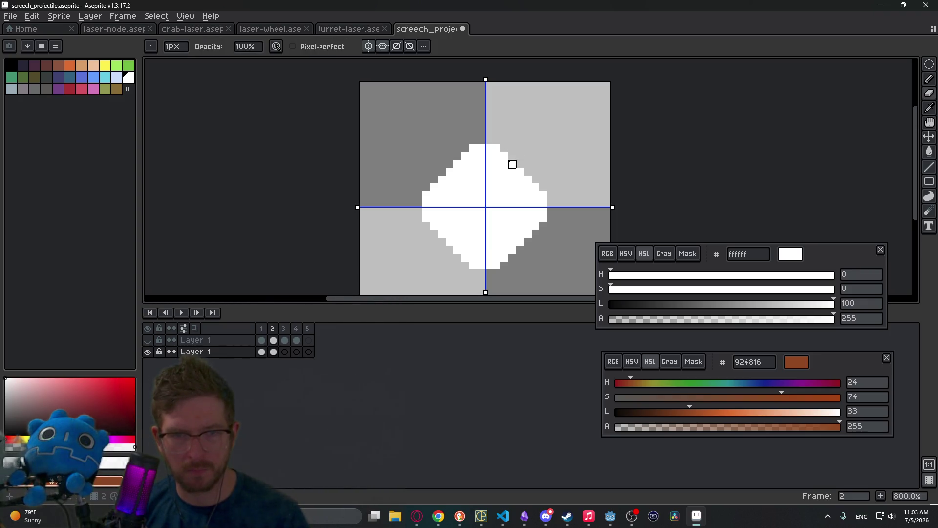
click(512, 164)
click(505, 156)
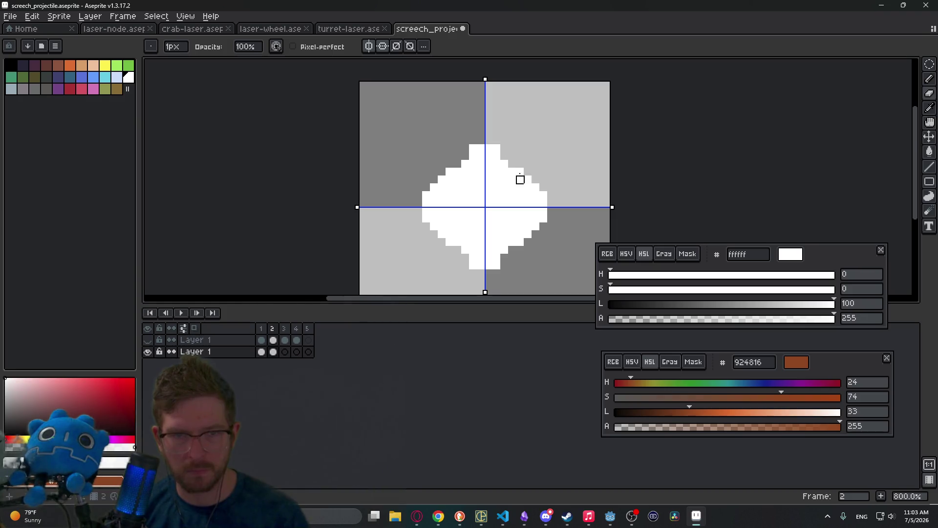
click(497, 148)
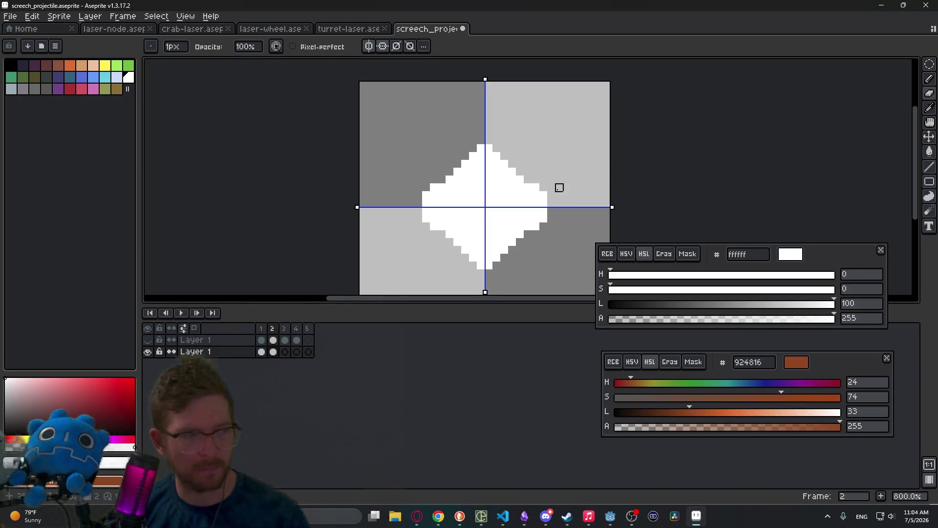
click(505, 164)
Undo the stray pencil stroke, then pick yellow as the drawing colour.
scroll(537, 172, down, 1)
key(b)
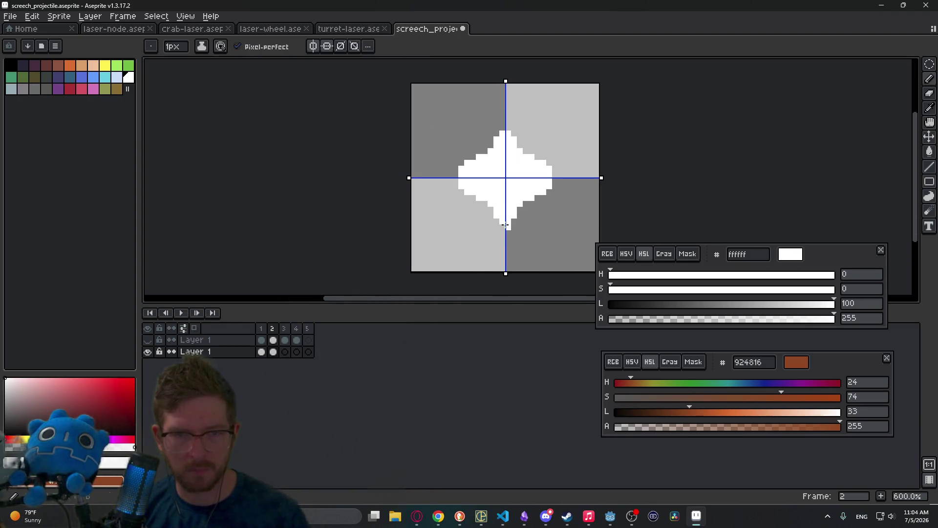
scroll(542, 198, down, 2)
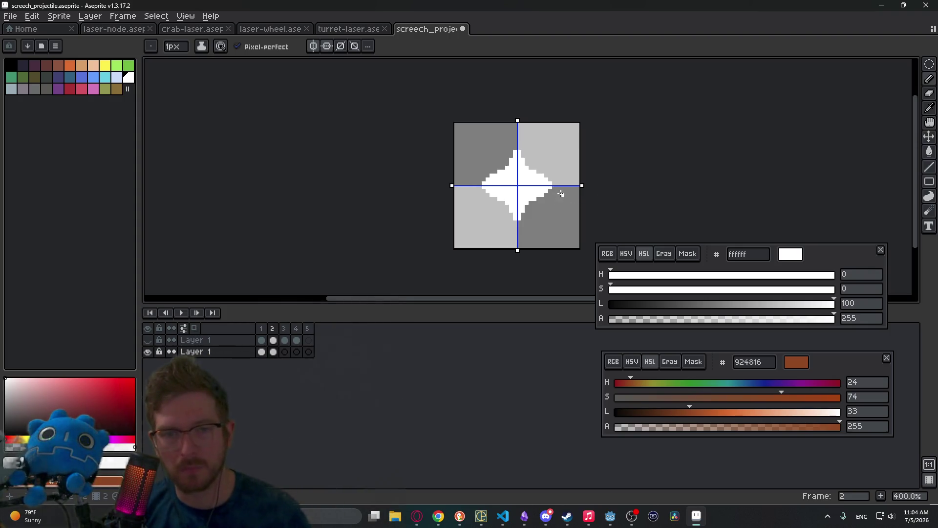
key(ctrl+z)
scroll(561, 194, up, 2)
key(e)
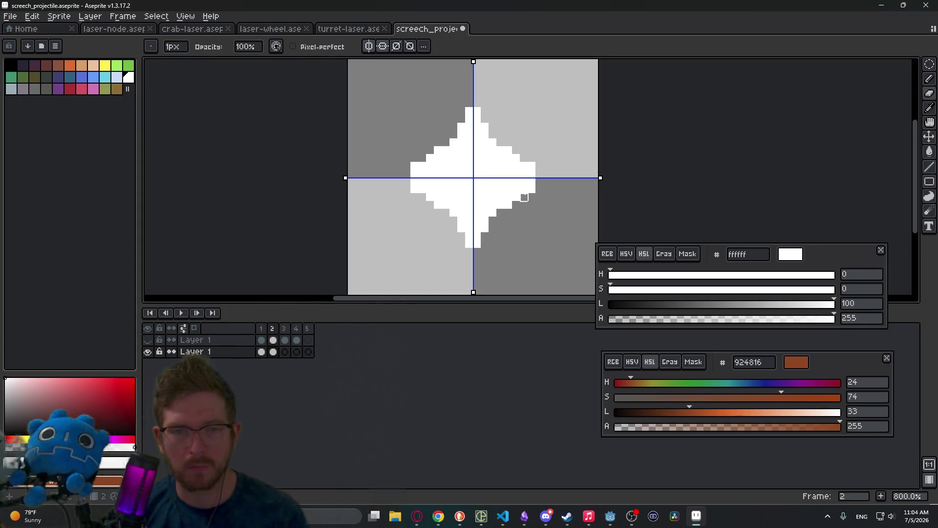
scroll(555, 198, down, 3)
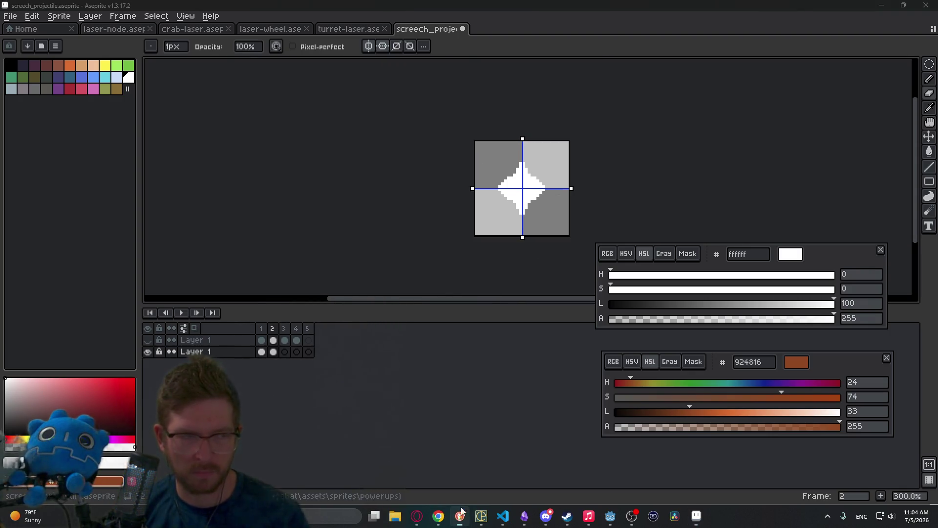
scroll(582, 190, up, 3)
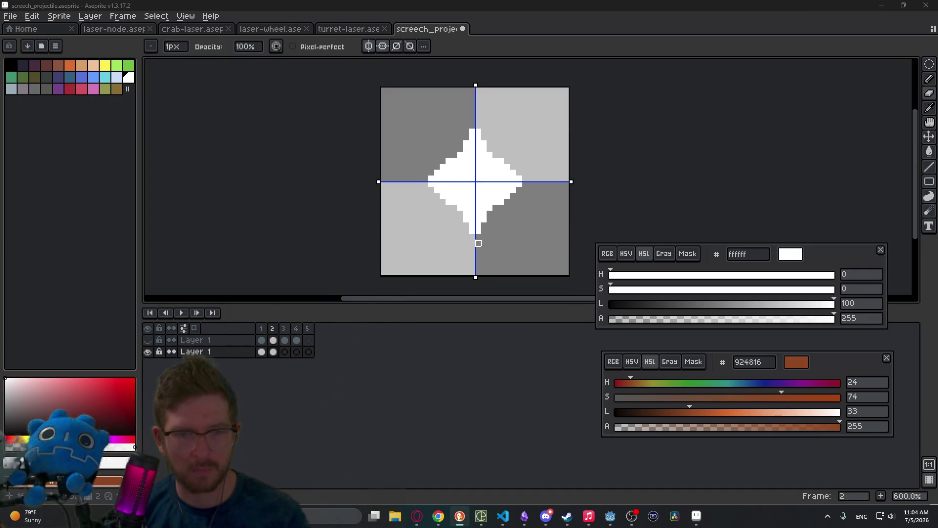
key(b)
click(105, 66)
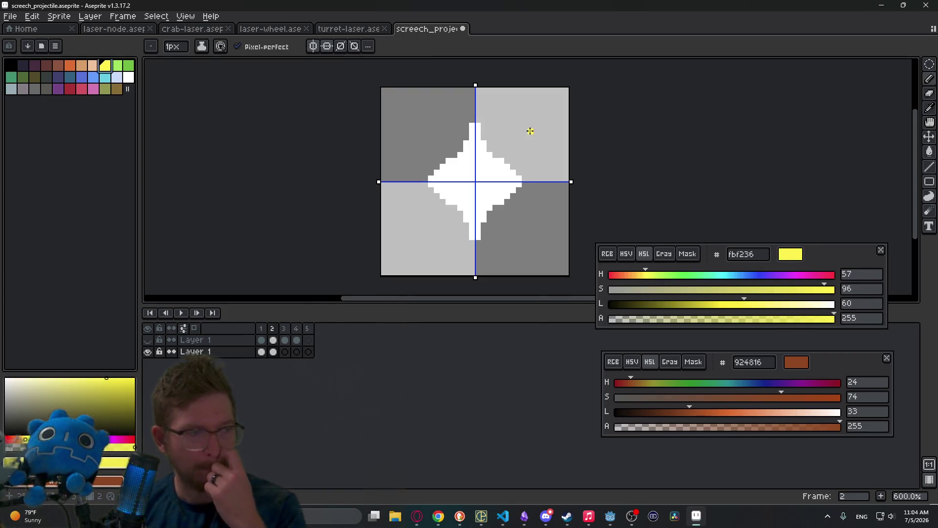
Turn off both mirror axes, lighten the yellow to a pale tone, and fill the yellow pixels with it.
click(316, 48)
click(326, 47)
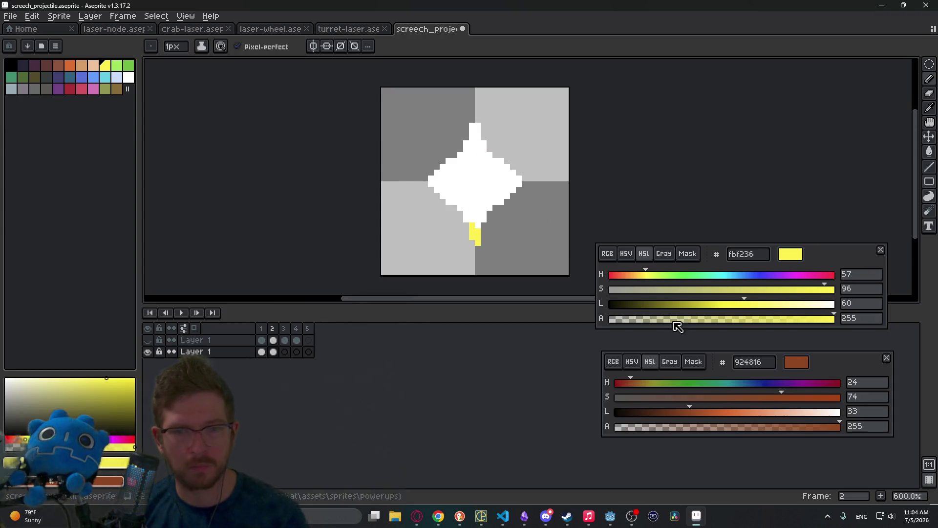
click(768, 305)
drag(774, 312, 798, 308)
scroll(446, 231, up, 4)
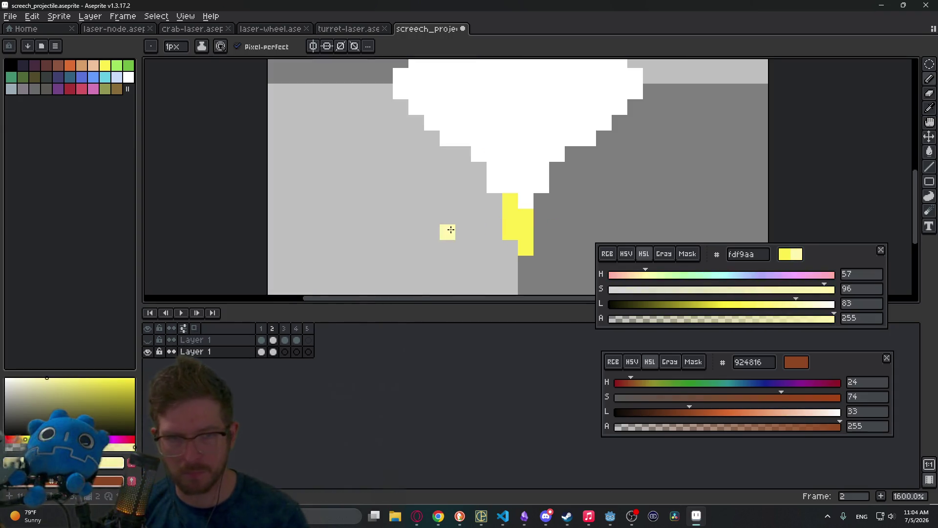
key(g)
click(511, 222)
Pencil pale yellow accent pixels along the star's upper and lower points.
drag(541, 122, 495, 209)
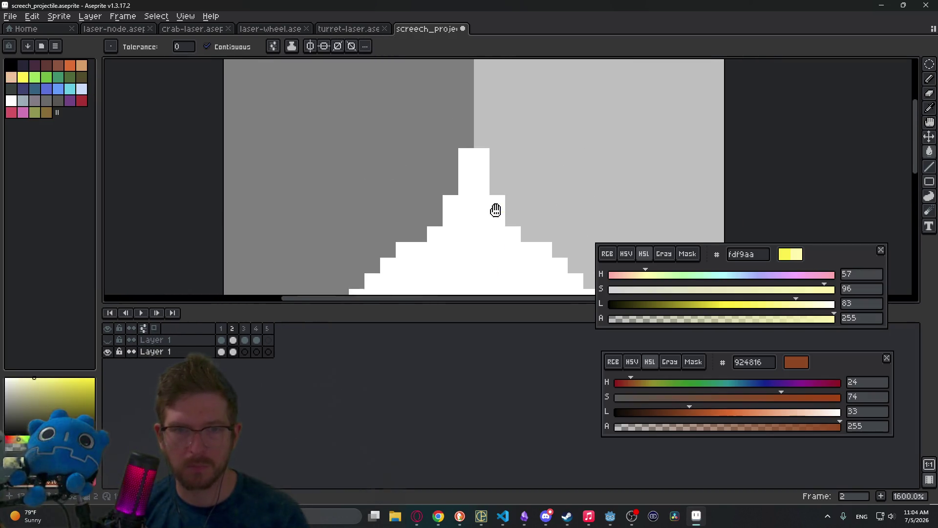
key(b)
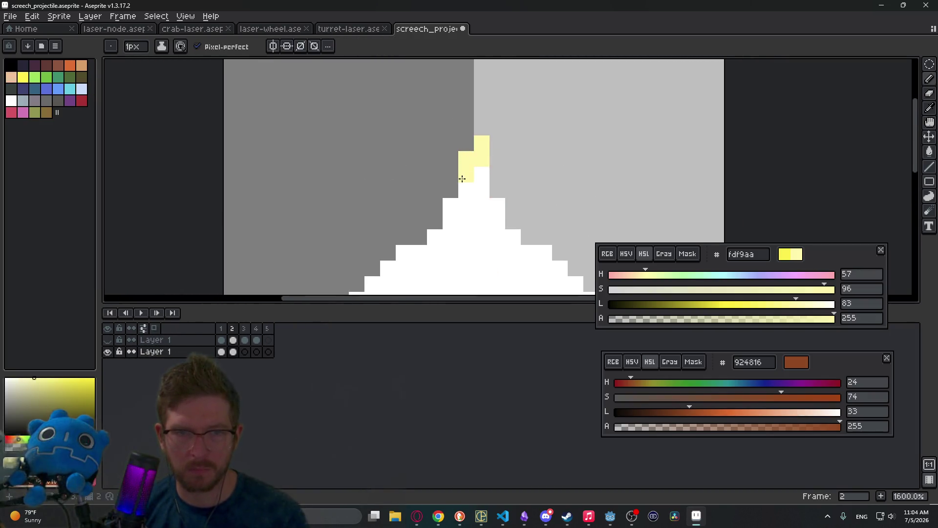
click(450, 205)
click(464, 191)
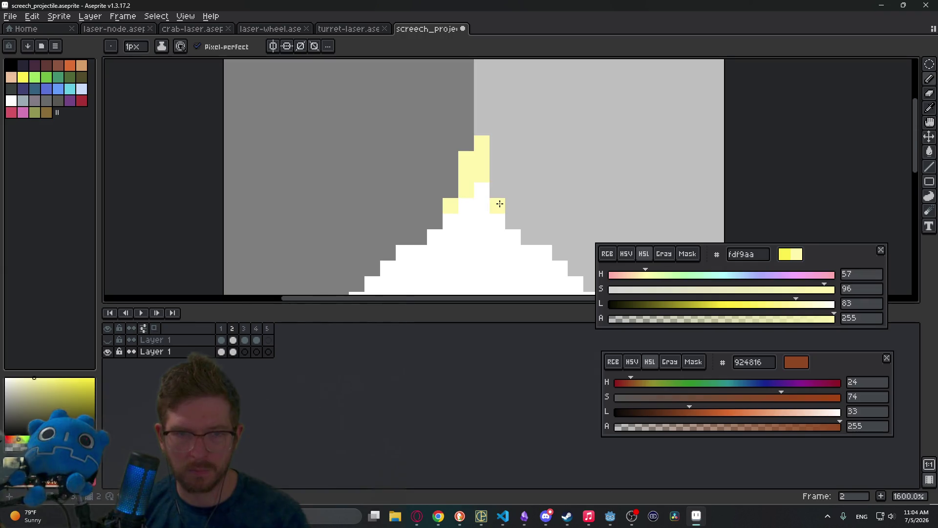
scroll(501, 209, down, 6)
scroll(509, 188, up, 6)
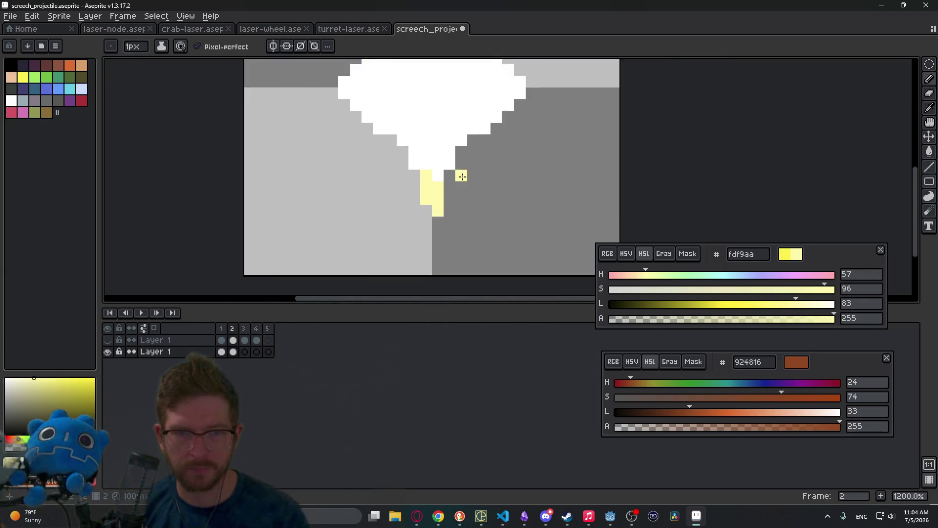
click(398, 157)
scroll(436, 187, up, 3)
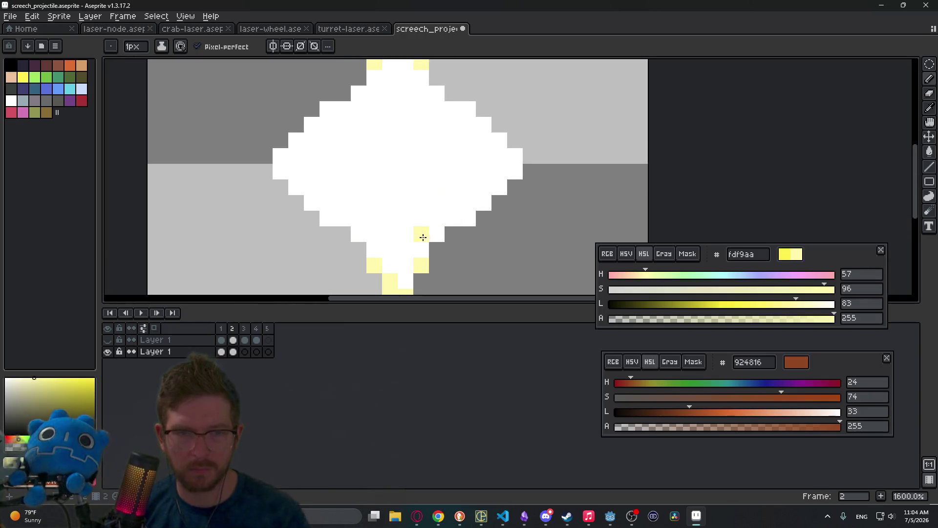
click(434, 238)
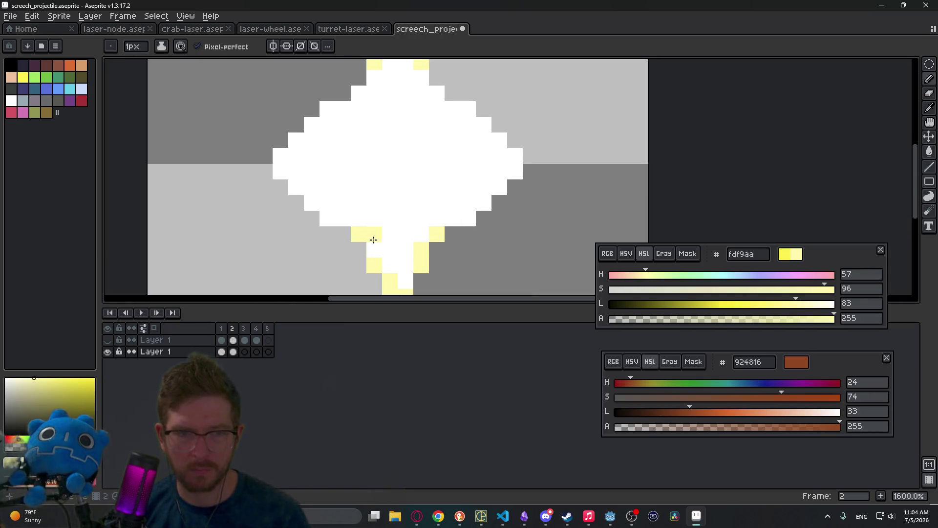
scroll(432, 235, down, 7)
drag(430, 236, 458, 230)
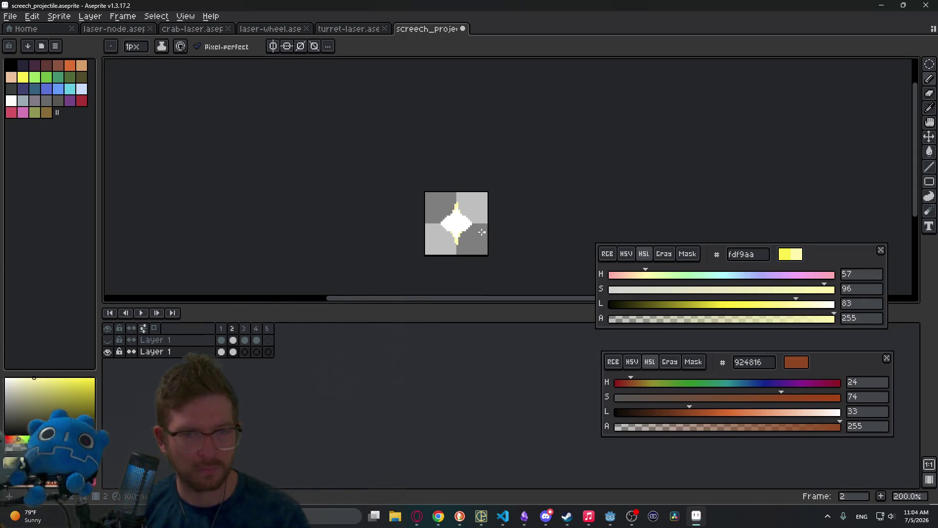
scroll(482, 232, up, 7)
With vertical and horizontal symmetry on, erase mirrored edge pixels, then copy frame 2's artwork.
key(e)
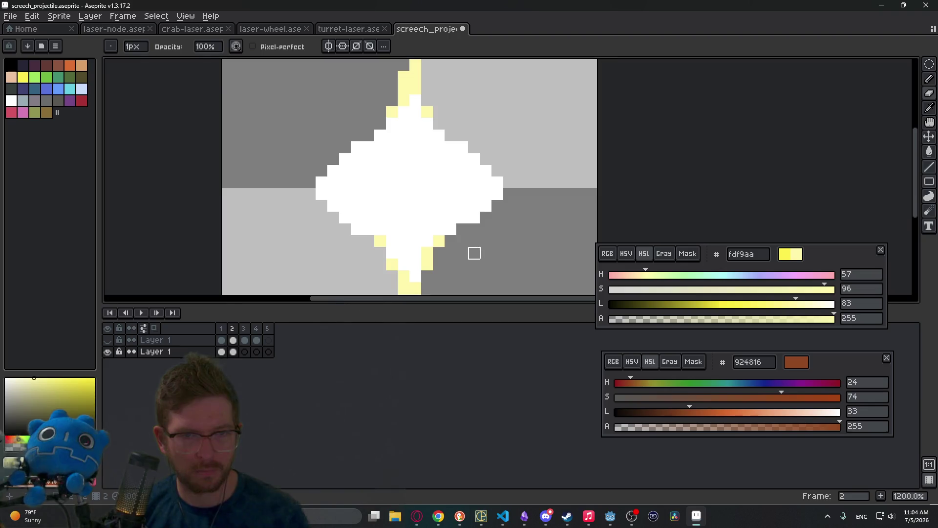
click(328, 46)
click(462, 230)
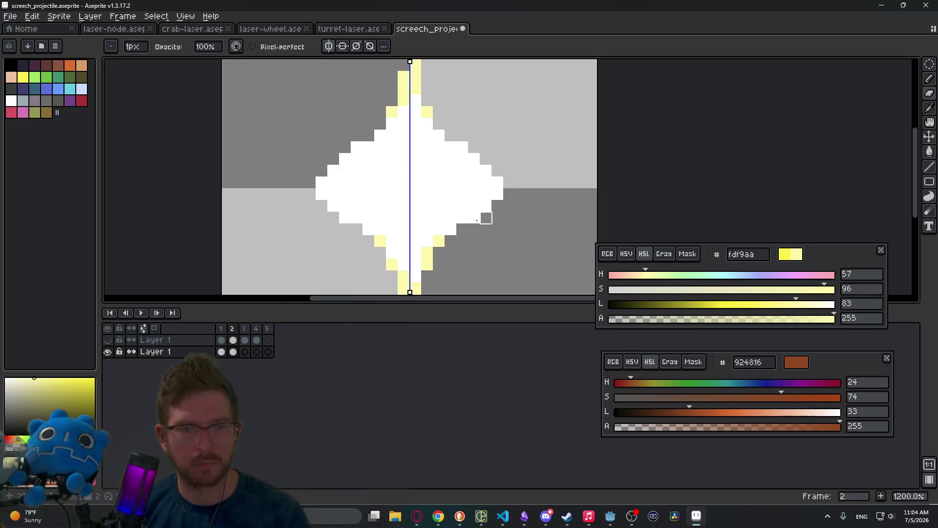
click(462, 148)
click(342, 46)
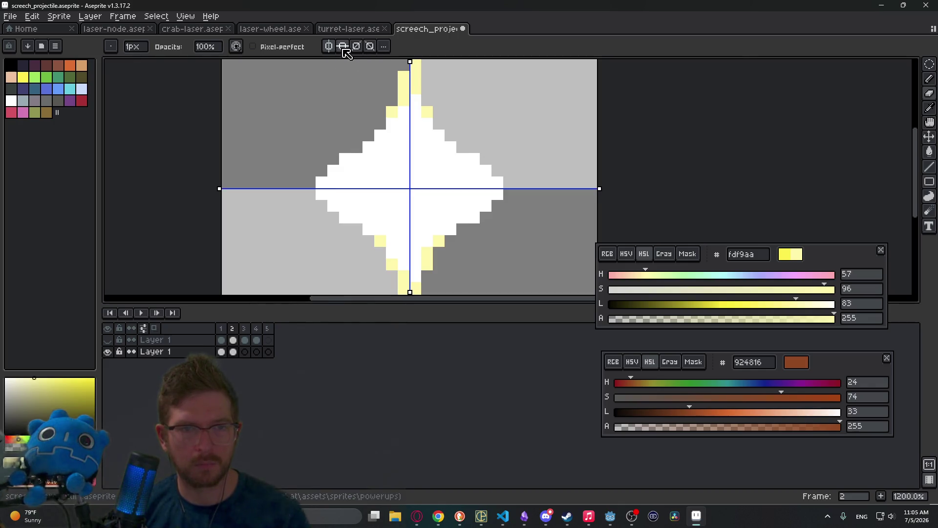
scroll(476, 138, down, 3)
scroll(476, 138, down, 5)
scroll(475, 142, up, 5)
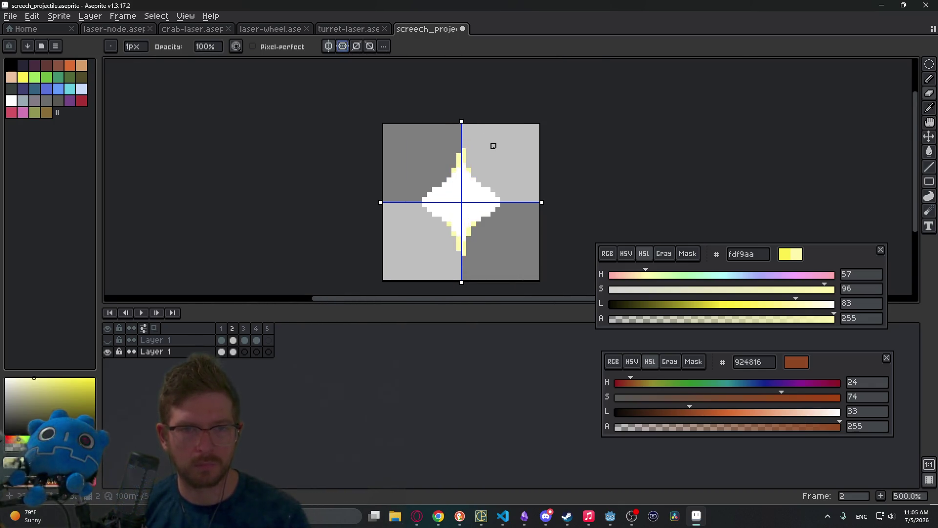
drag(475, 215, 491, 176)
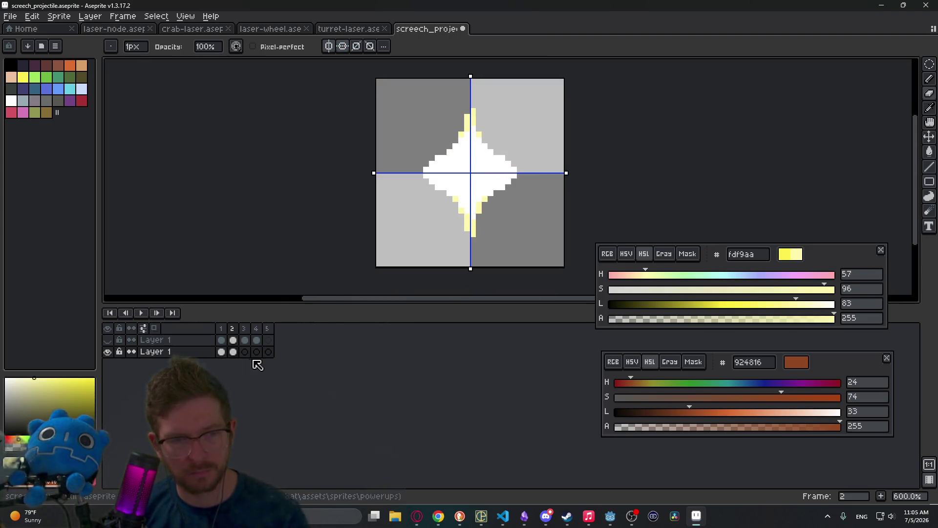
key(ctrl+c)
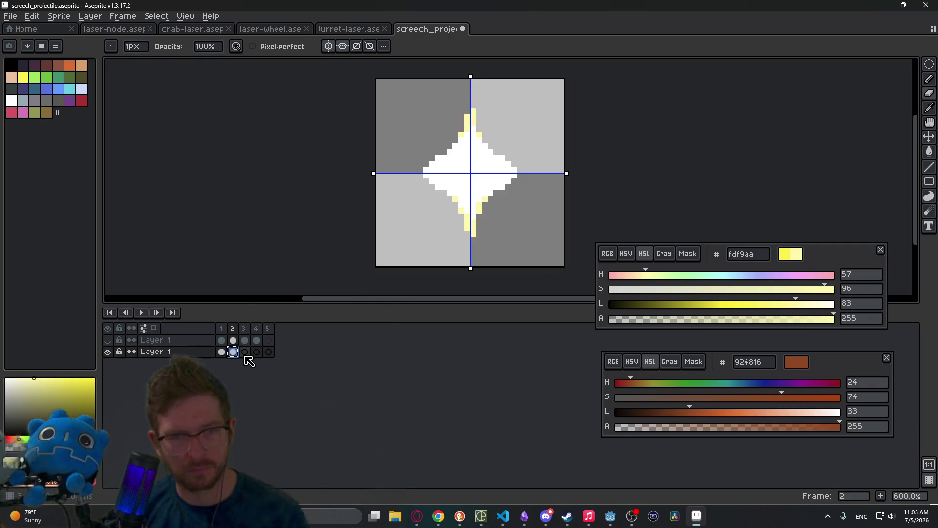
On frame 5, fill a centred circular selection with white and deselect.
click(246, 354)
key(Escape)
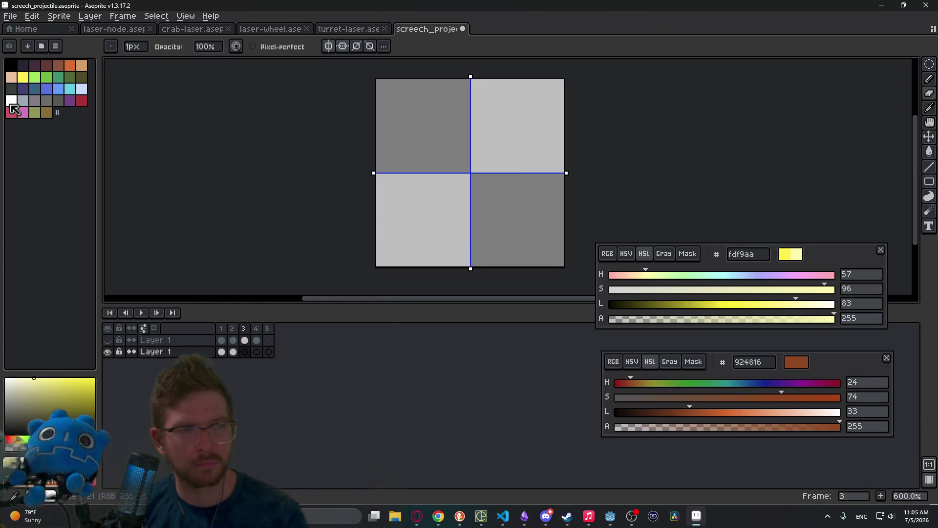
key(Right)
key(Right)
key(m)
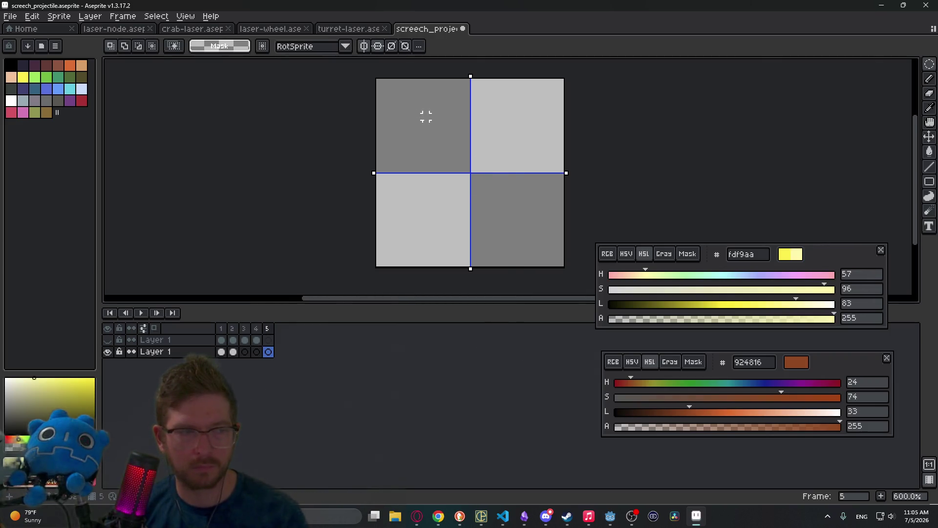
mouse_move(426, 122)
mouse_down()
mouse_move(494, 222)
mouse_move(525, 210)
mouse_move(532, 228)
mouse_move(506, 212)
mouse_move(519, 218)
mouse_up()
key(g)
click(509, 211)
click(11, 100)
click(484, 201)
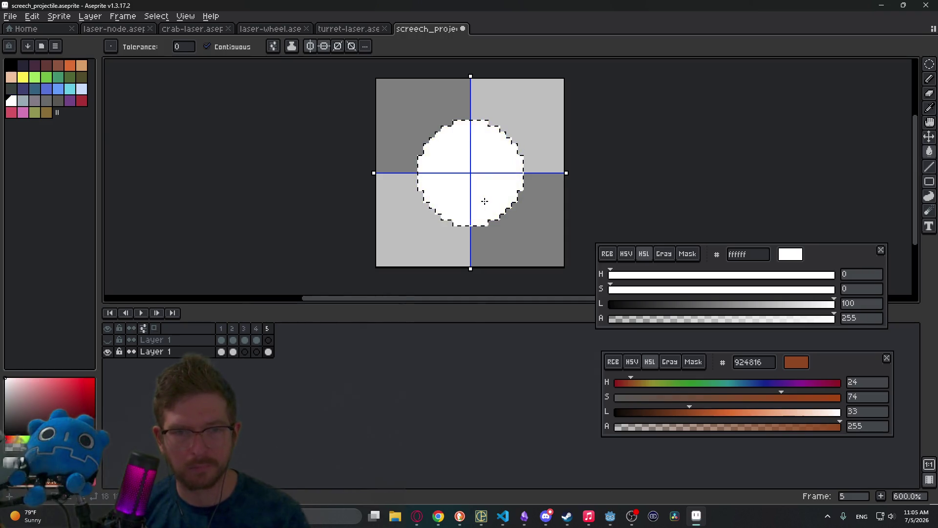
key(ctrl+d)
Try mirrored white pixels below the circle, disable both mirror axes, and undo them.
scroll(485, 201, down, 1)
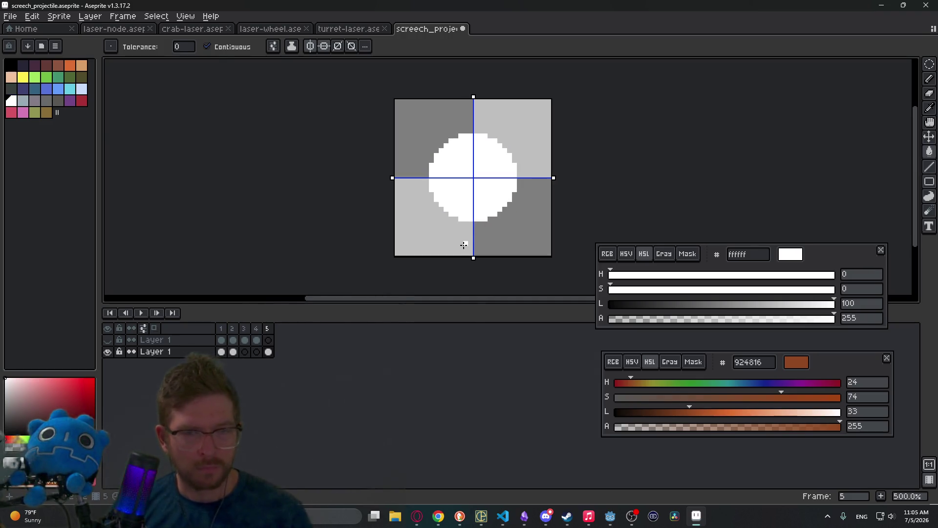
key(b)
scroll(464, 245, up, 4)
click(481, 253)
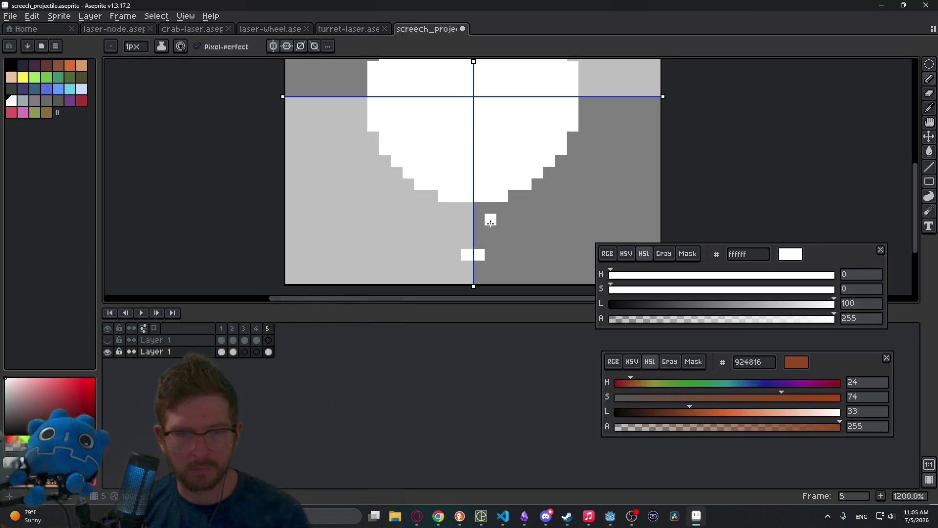
key(ctrl+z)
click(456, 266)
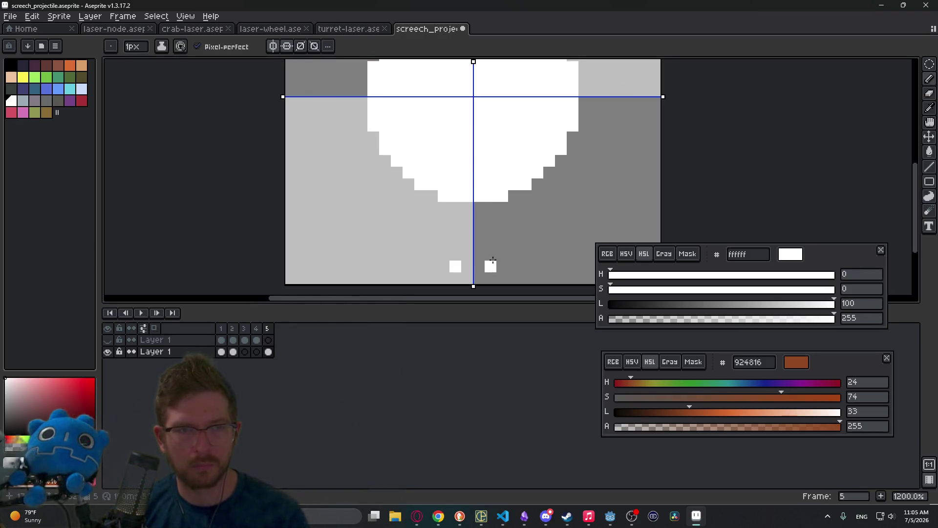
click(272, 46)
click(287, 46)
key(ctrl+z)
Place single white pixels just below and above the circle.
click(490, 267)
key(ctrl+z)
click(479, 267)
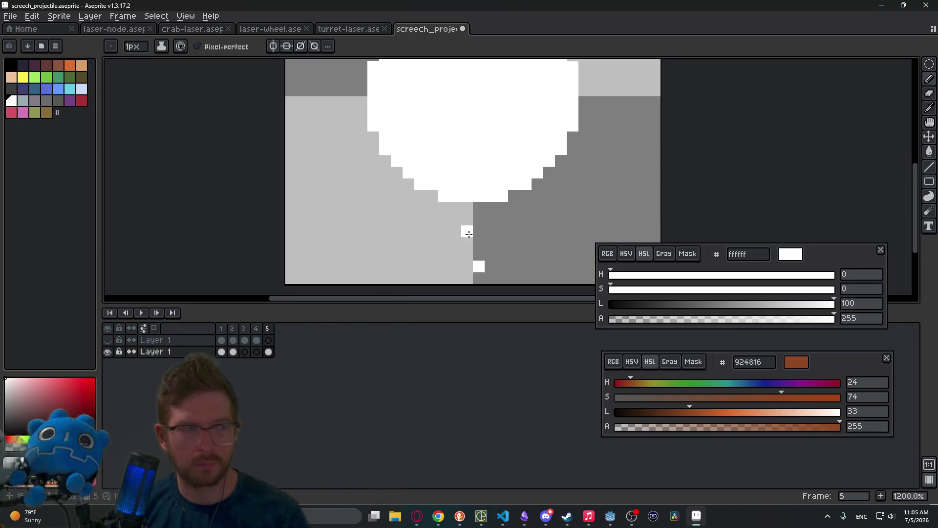
drag(507, 147, 479, 322)
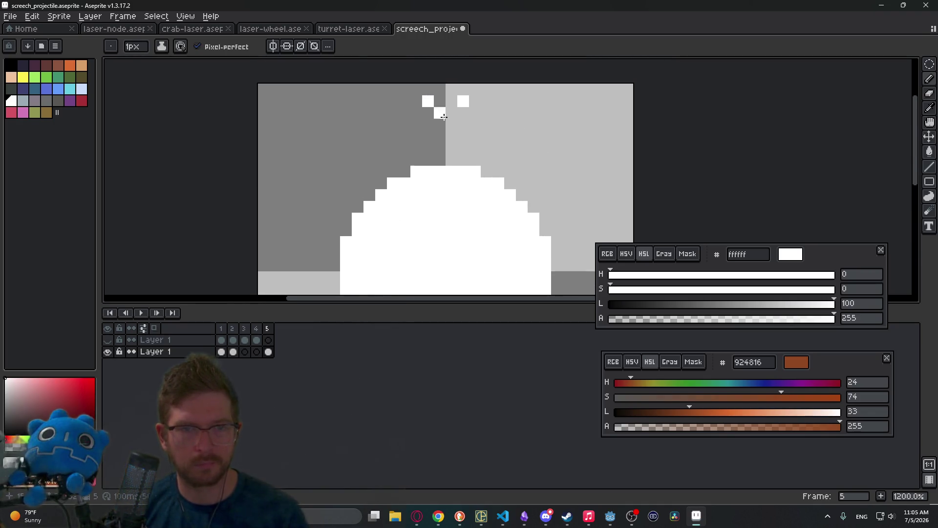
scroll(477, 160, down, 6)
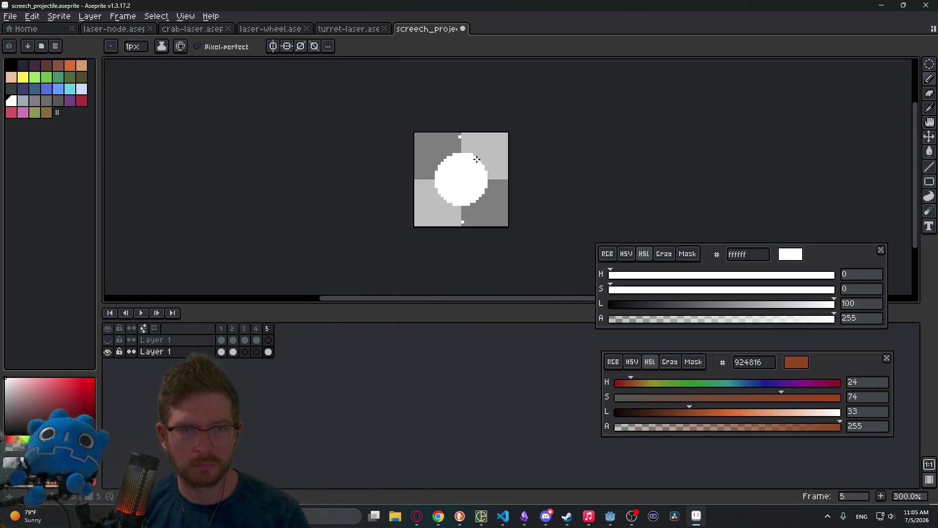
scroll(497, 196, up, 1)
scroll(459, 213, up, 2)
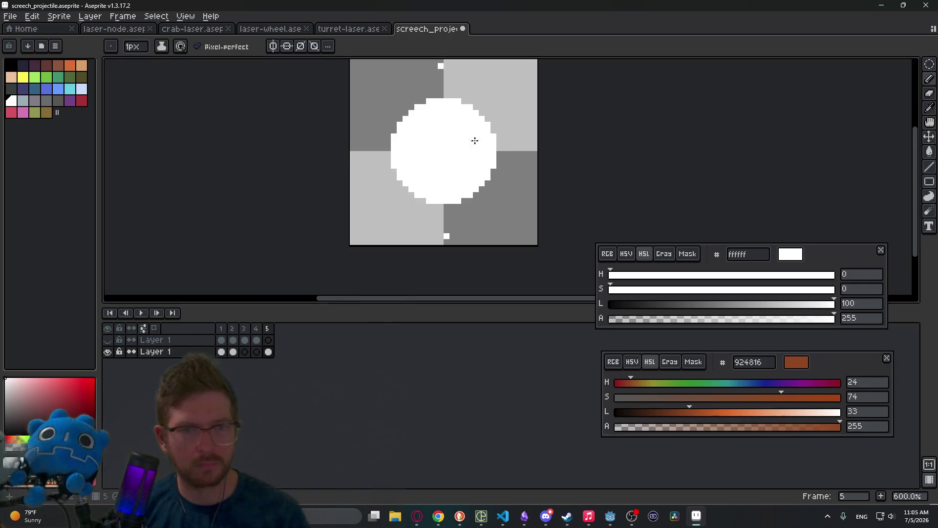
Add a new Layer 2 and move it below the Layer 1 layers.
right_click(172, 353)
mouse_move(235, 376)
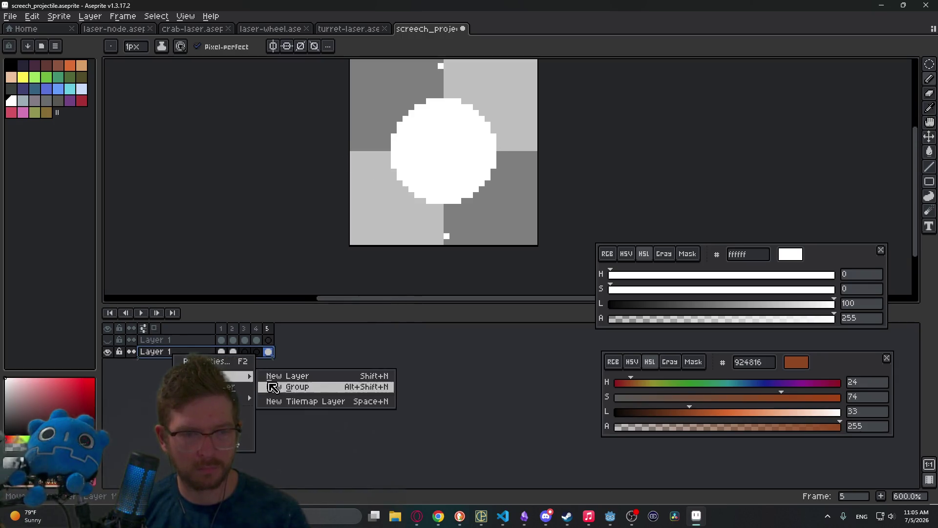
click(294, 379)
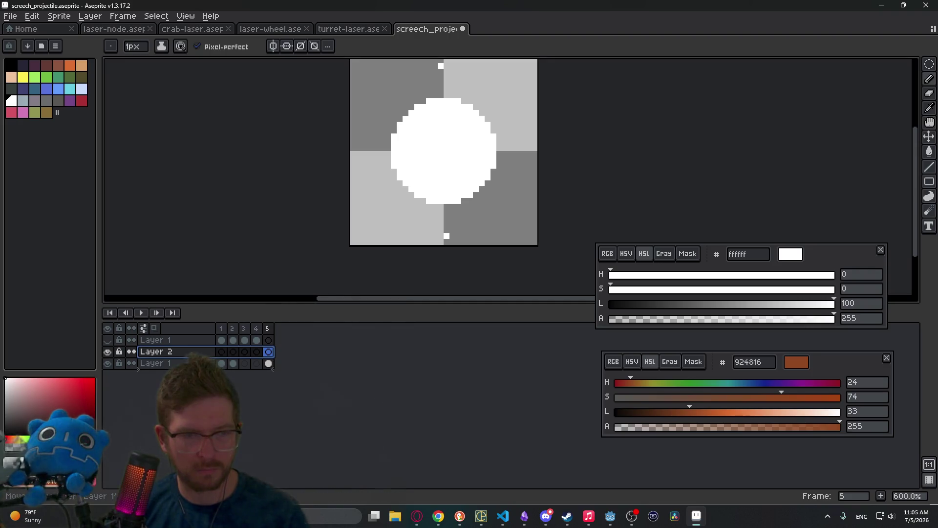
drag(156, 351, 157, 364)
Pick dark navy 222034 and pencil the first outline pixels at the circle's lower right.
click(11, 89)
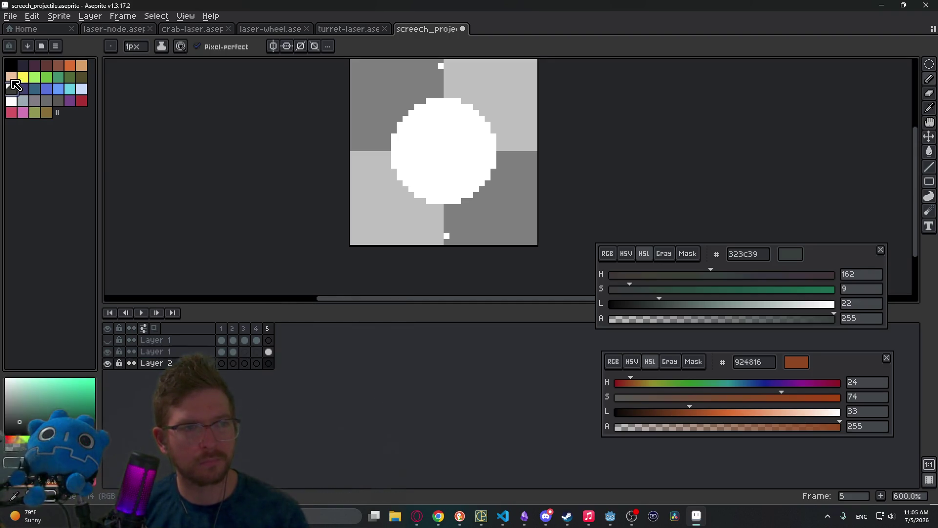
click(13, 66)
click(34, 65)
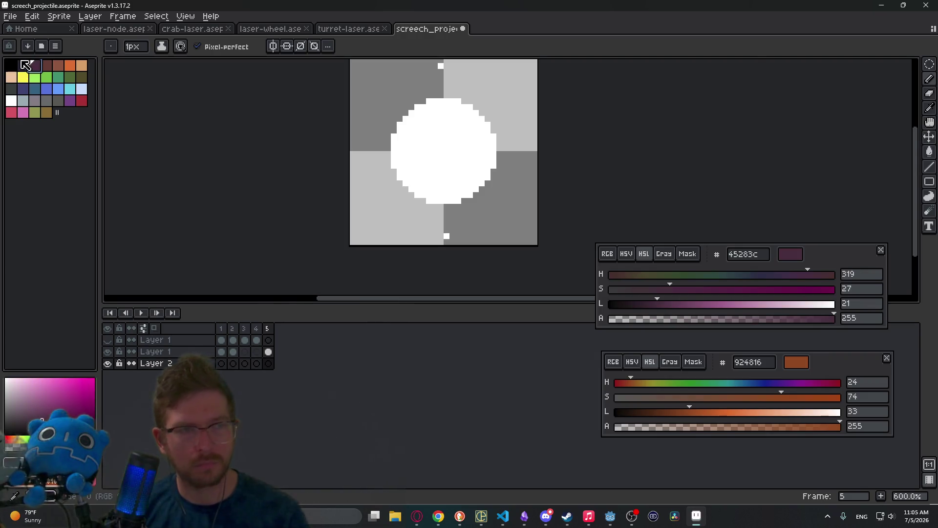
click(14, 66)
click(22, 65)
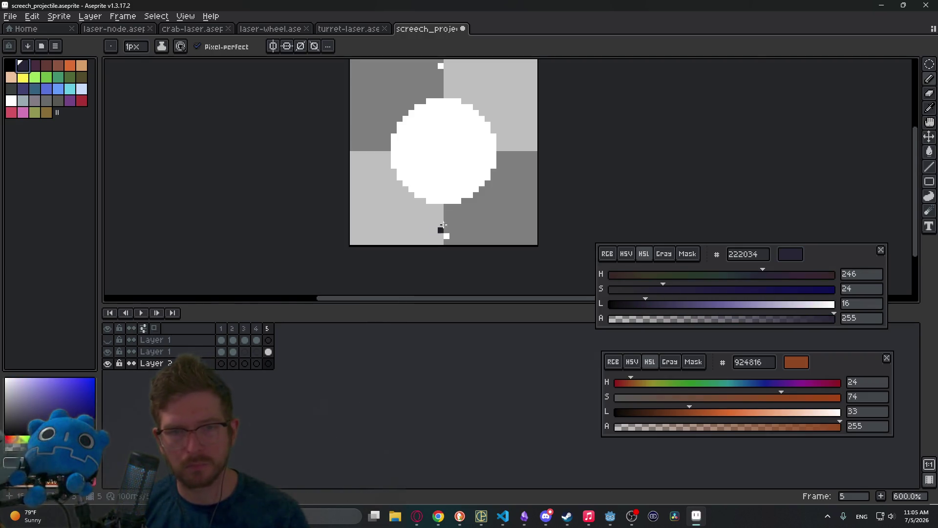
scroll(450, 205, up, 3)
click(479, 210)
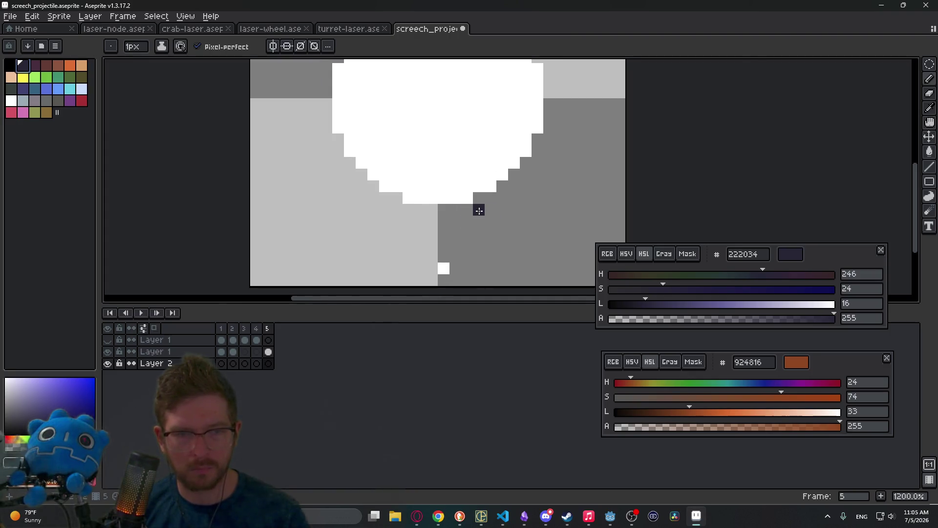
click(488, 202)
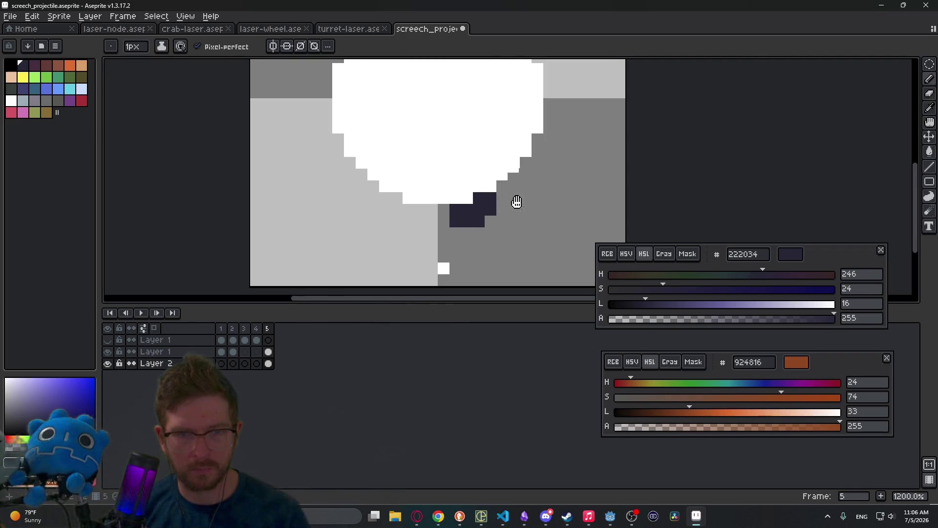
drag(517, 202, 501, 265)
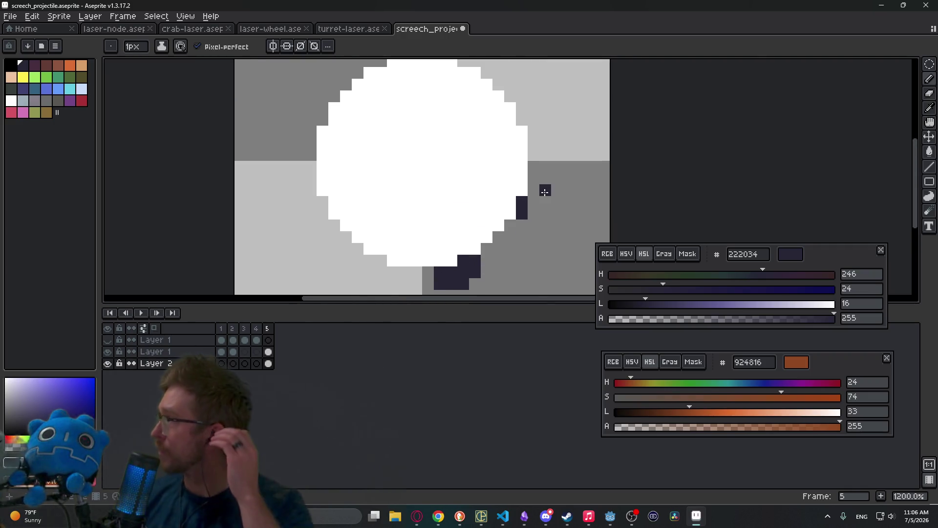
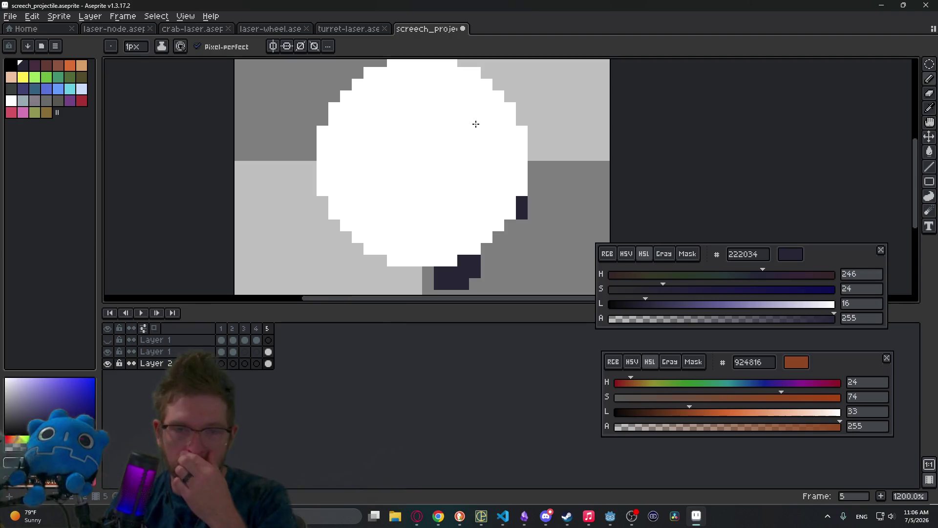
Add dark #222034 pixels along the white circle's lower-right and upper-left edges on frame 5.
drag(481, 144, 484, 199)
click(537, 256)
click(536, 245)
click(545, 253)
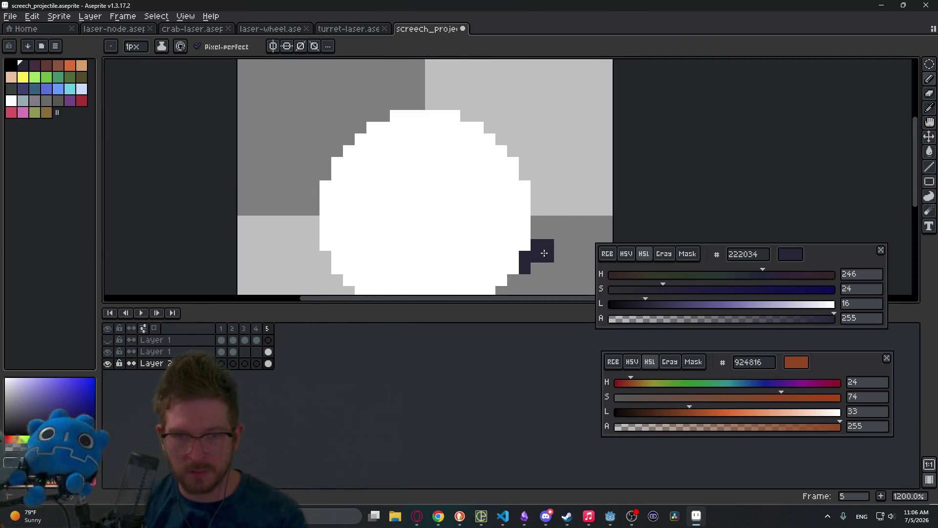
scroll(533, 264, down, 7)
scroll(513, 230, up, 3)
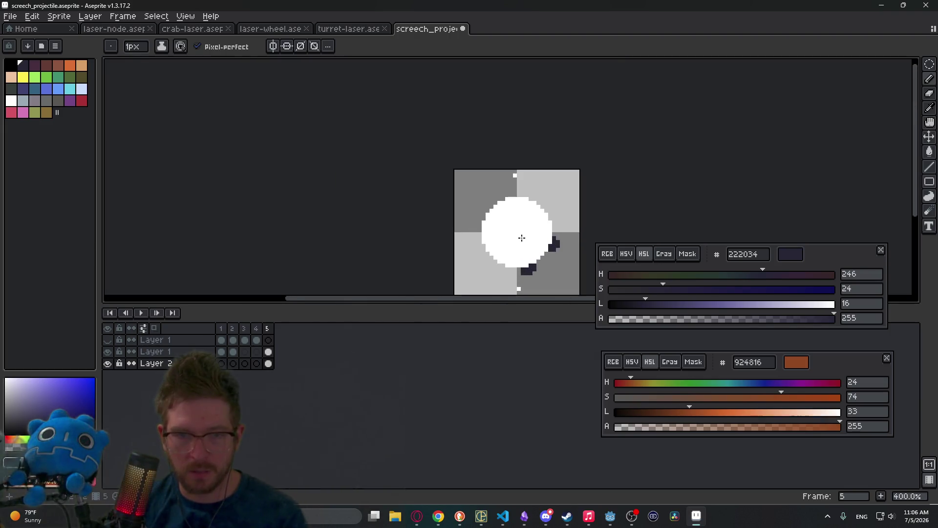
scroll(492, 206, up, 2)
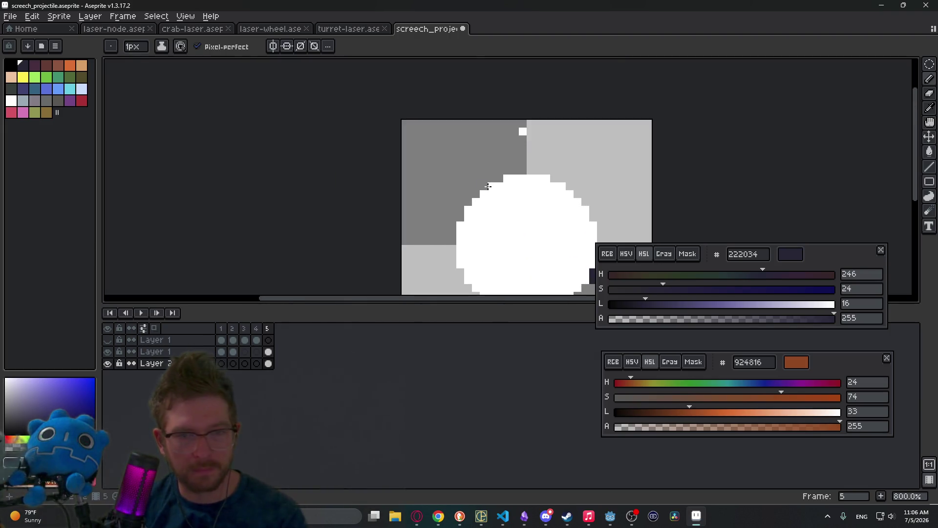
click(470, 198)
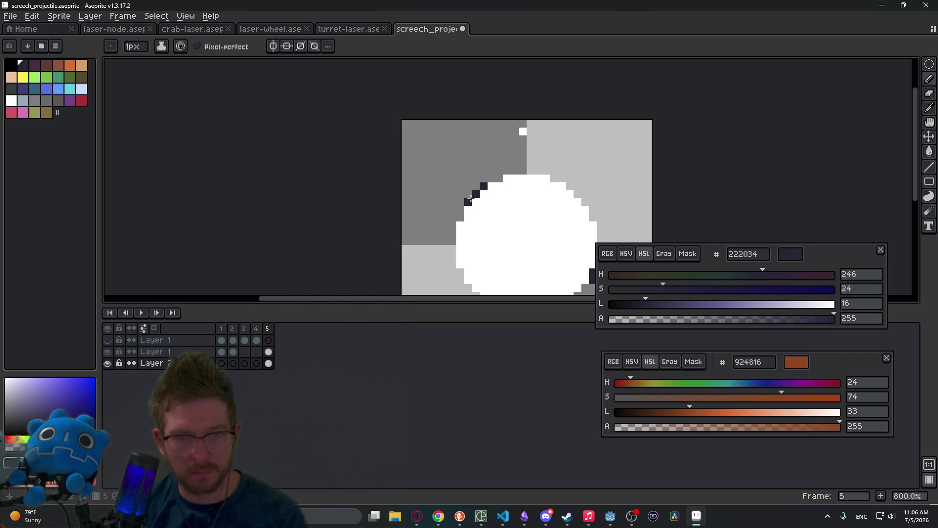
scroll(493, 188, down, 2)
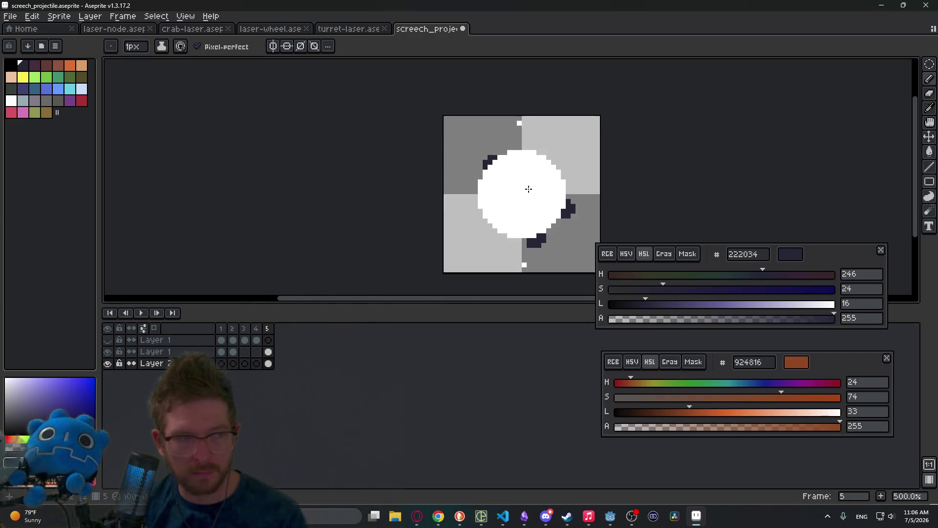
scroll(516, 203, up, 4)
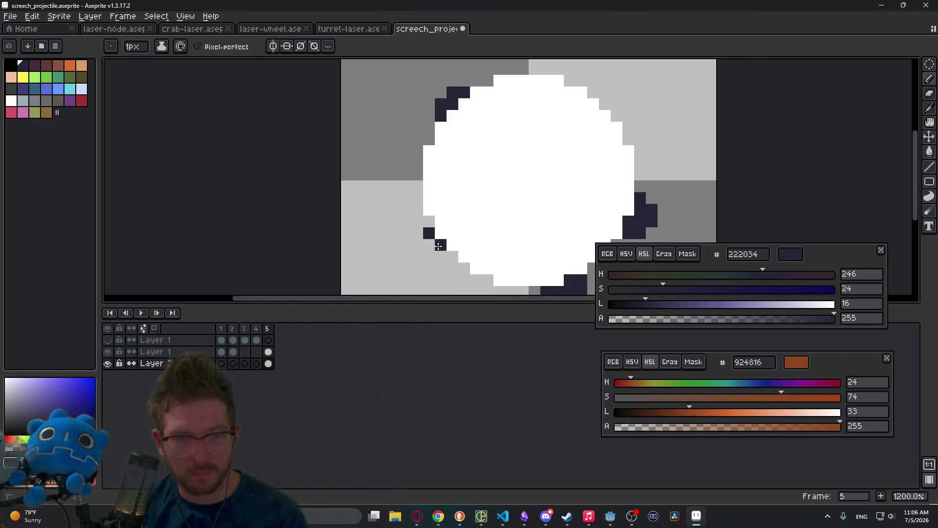
Draw a stepped dark edge at the circle's lower left, redoing one misplaced pixel lower.
drag(446, 252, 444, 243)
scroll(430, 225, down, 5)
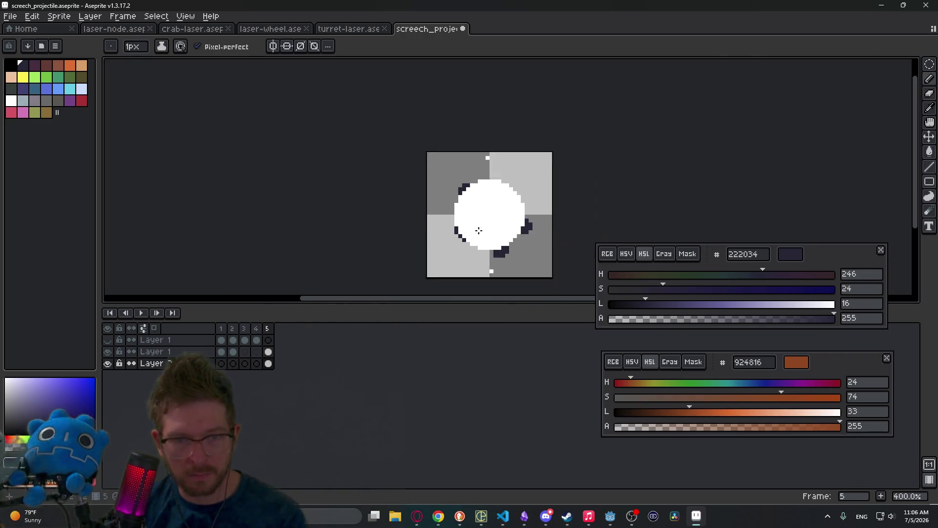
scroll(503, 216, up, 6)
click(415, 244)
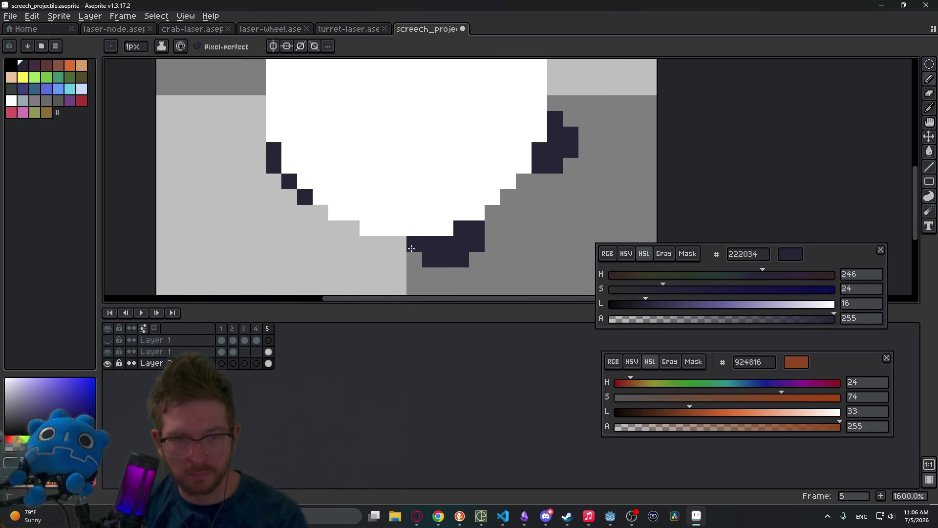
scroll(492, 212, down, 5)
scroll(499, 156, up, 3)
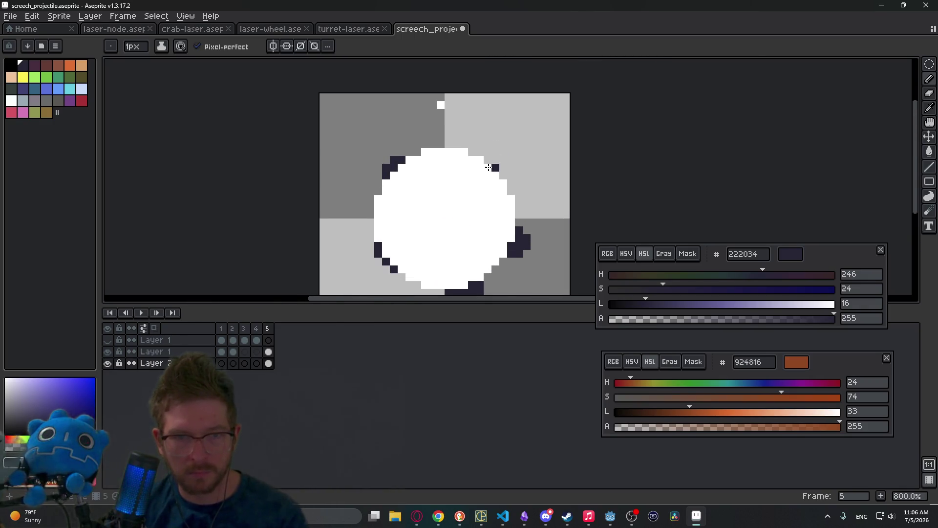
scroll(537, 182, down, 3)
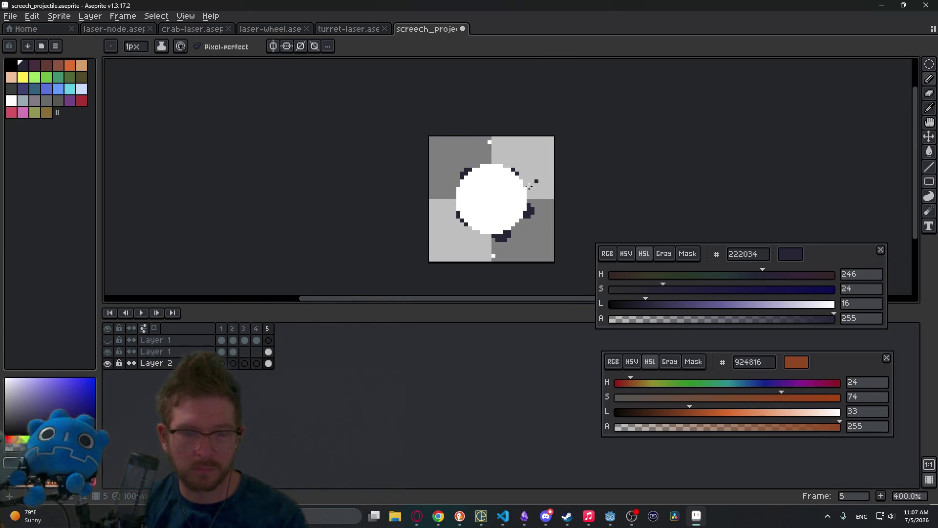
scroll(516, 200, up, 5)
click(404, 240)
key(ctrl+z)
click(405, 247)
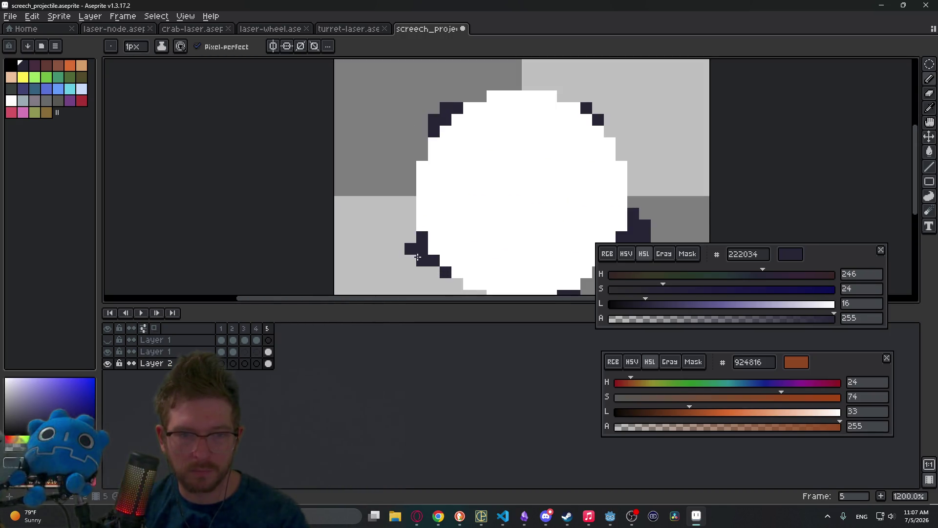
Switch to the eraser and step back to the empty frame 4.
key(e)
scroll(494, 224, down, 5)
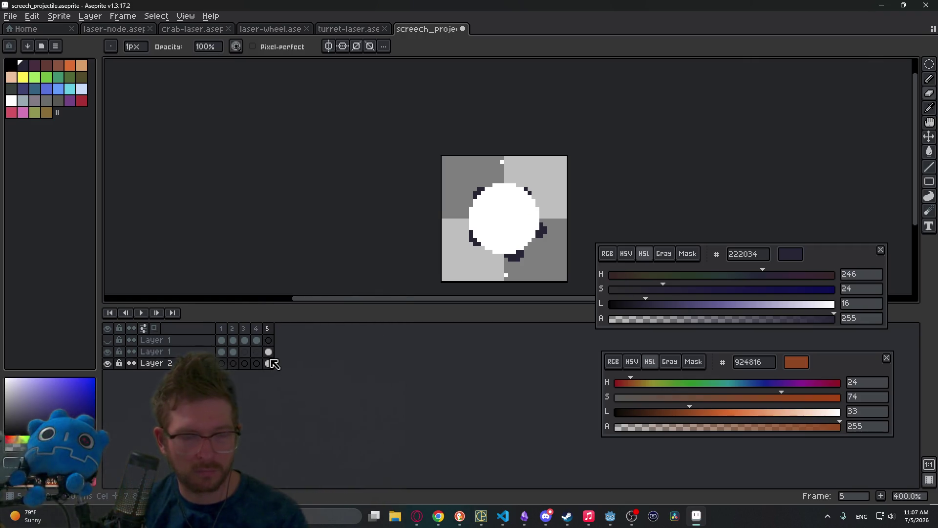
key(Left)
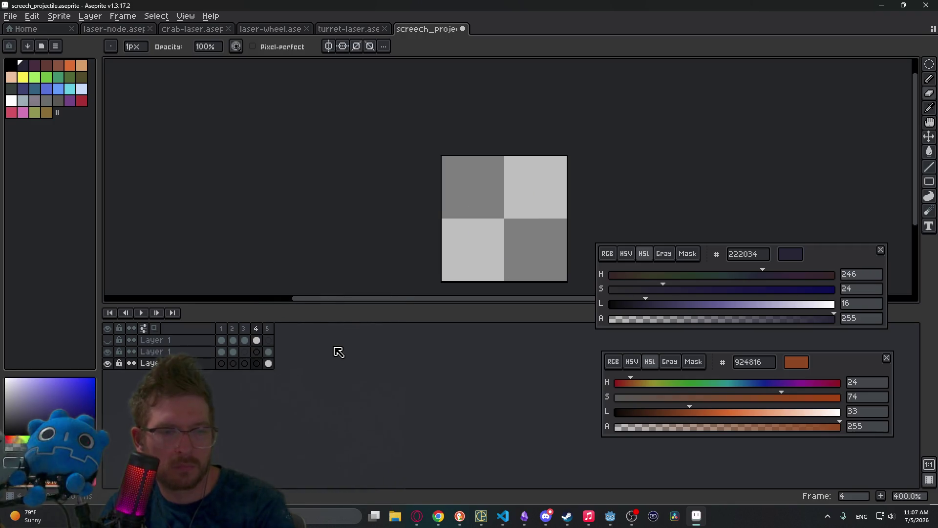
Move the circle cel from frame 5 to frame 3 and preview the animation.
click(270, 361)
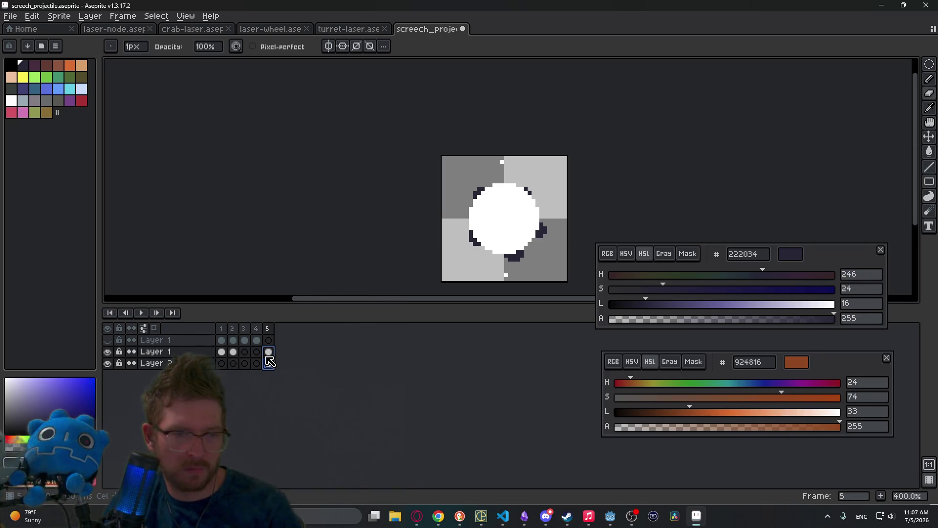
drag(268, 360, 244, 359)
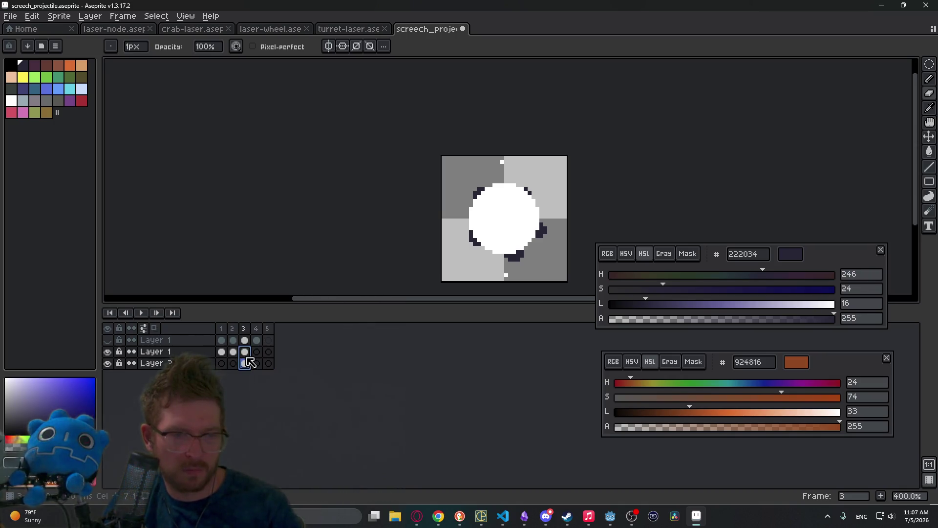
click(223, 353)
key(Return)
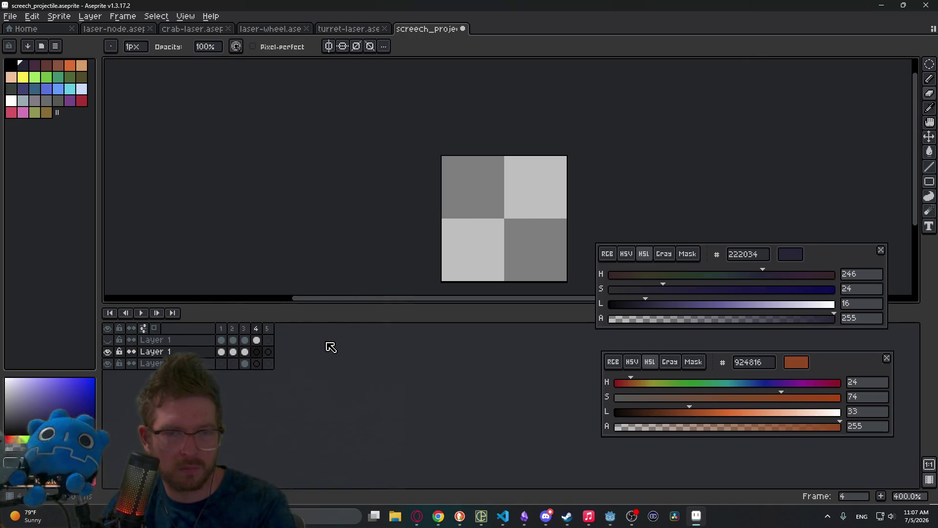
key(Return)
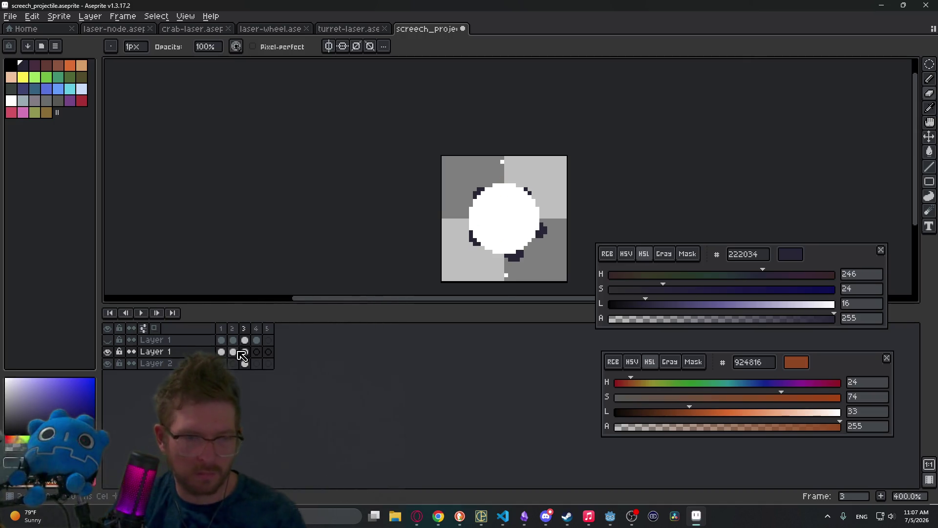
Select frame 4 on the bottom layer and enable onion skinning.
click(262, 352)
click(257, 363)
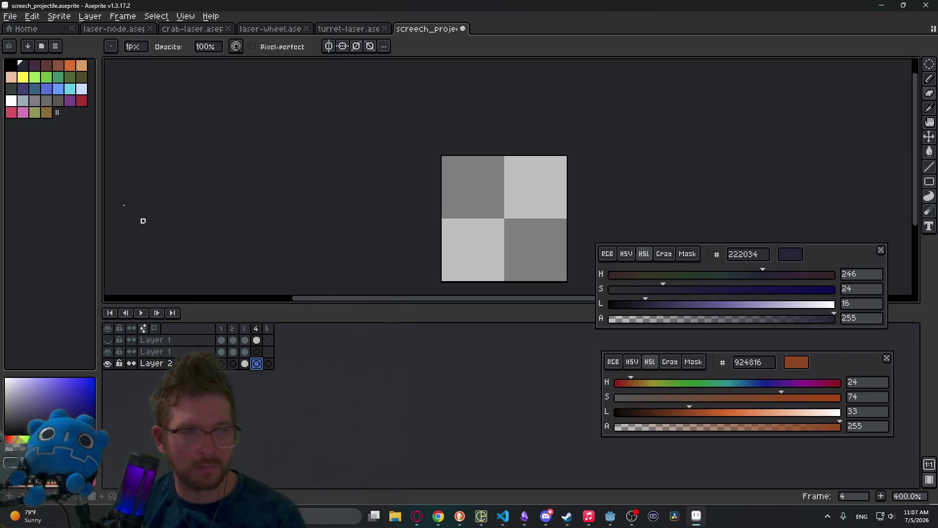
click(154, 328)
scroll(551, 234, up, 2)
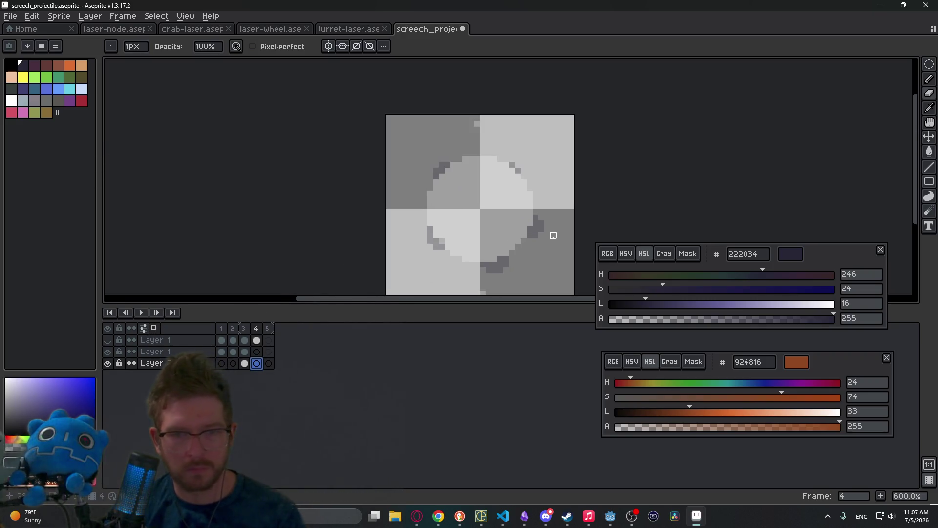
Draw a dark stroke and pixels below the ghosted circle, erasing one stray pixel.
scroll(528, 248, up, 3)
drag(525, 252, 515, 257)
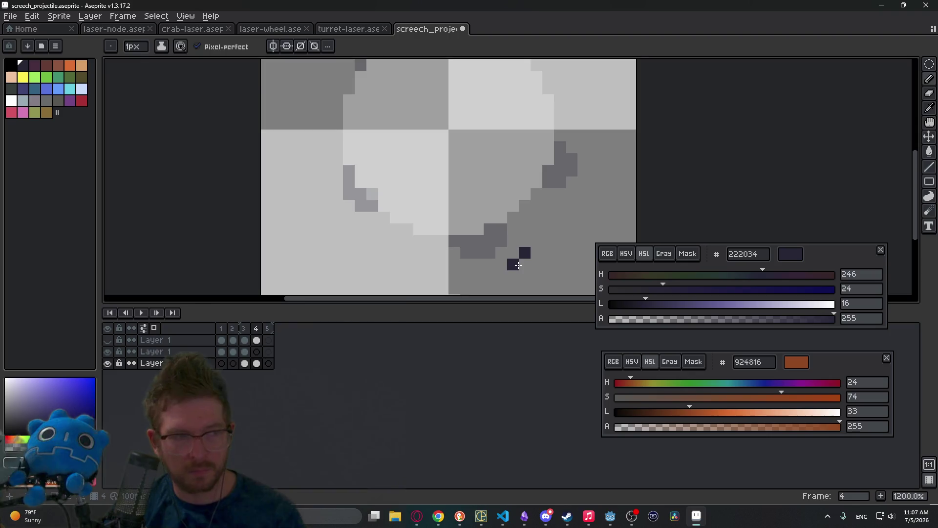
click(513, 276)
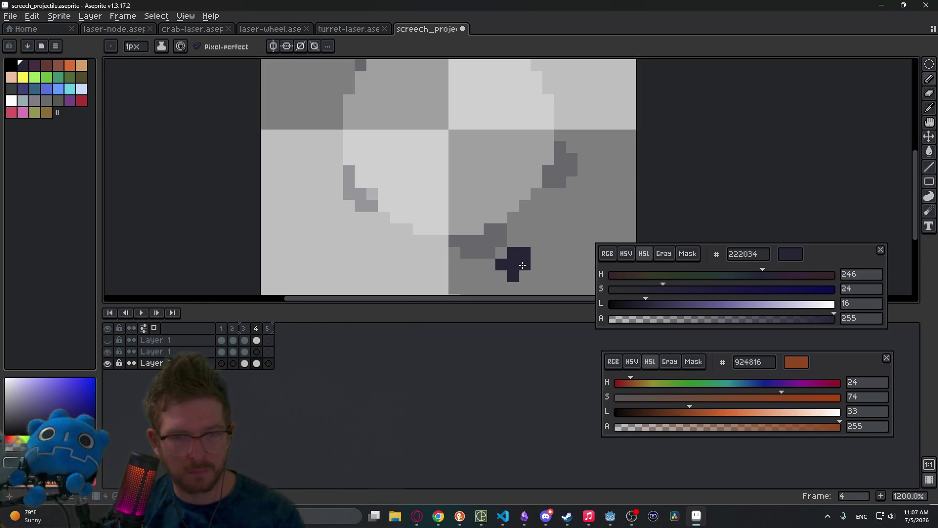
click(522, 272)
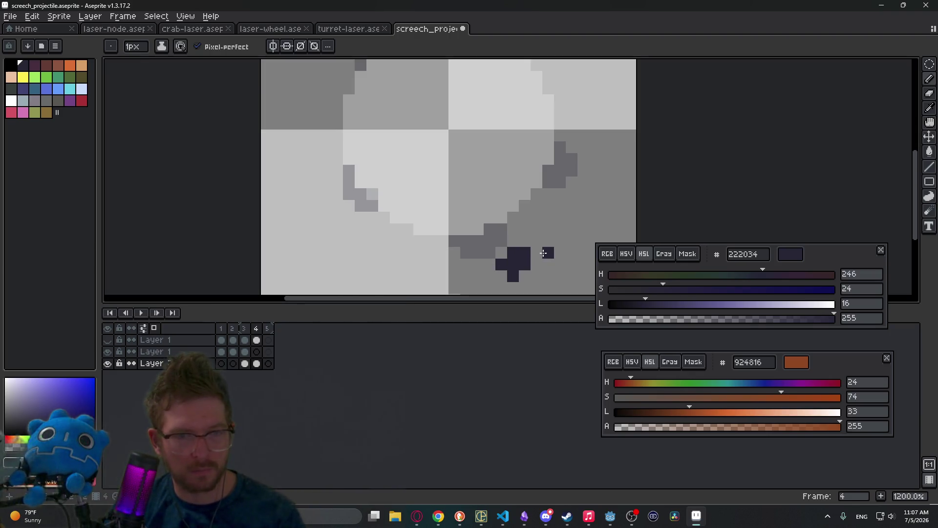
key(e)
click(513, 276)
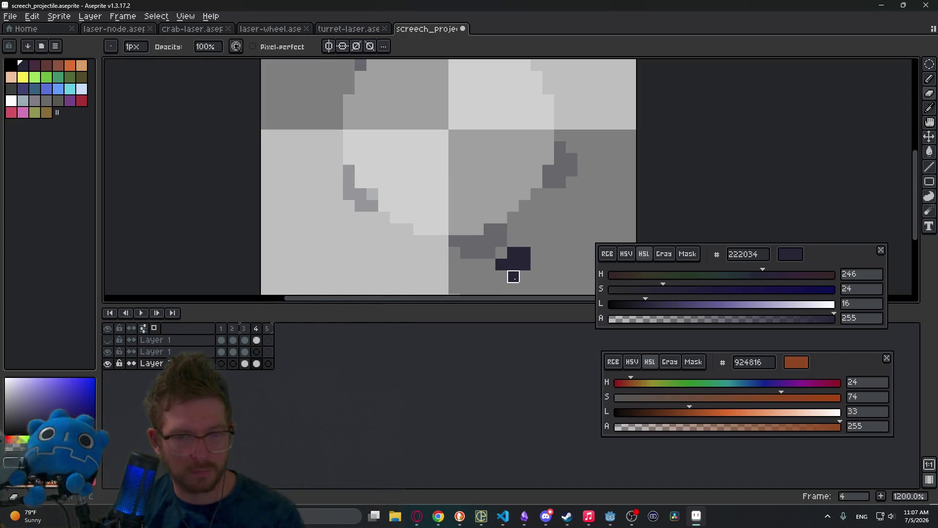
Add a short dark stroke and pixel at the circle's right edge.
scroll(528, 269, up, 2)
scroll(528, 268, right, 1)
scroll(548, 229, down, 2)
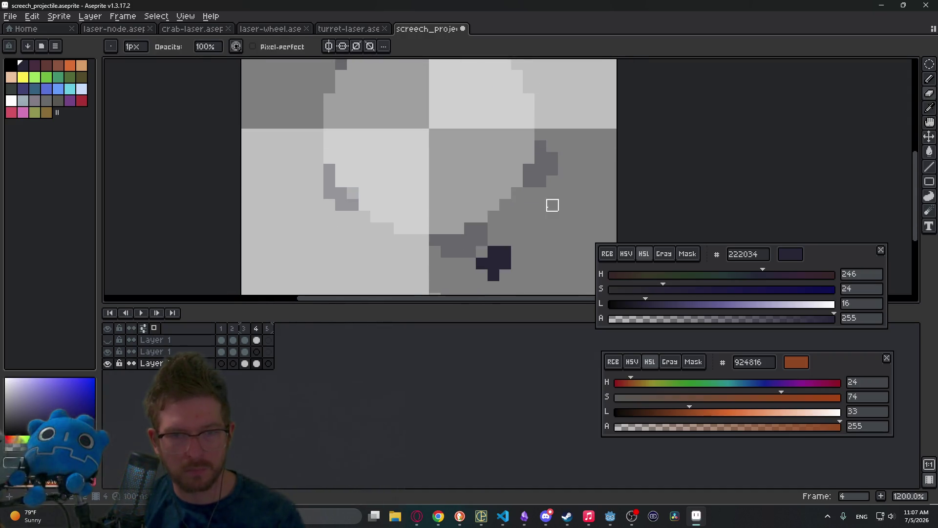
scroll(543, 204, up, 2)
scroll(542, 204, right, 1)
key(b)
drag(534, 215, 531, 236)
click(534, 215)
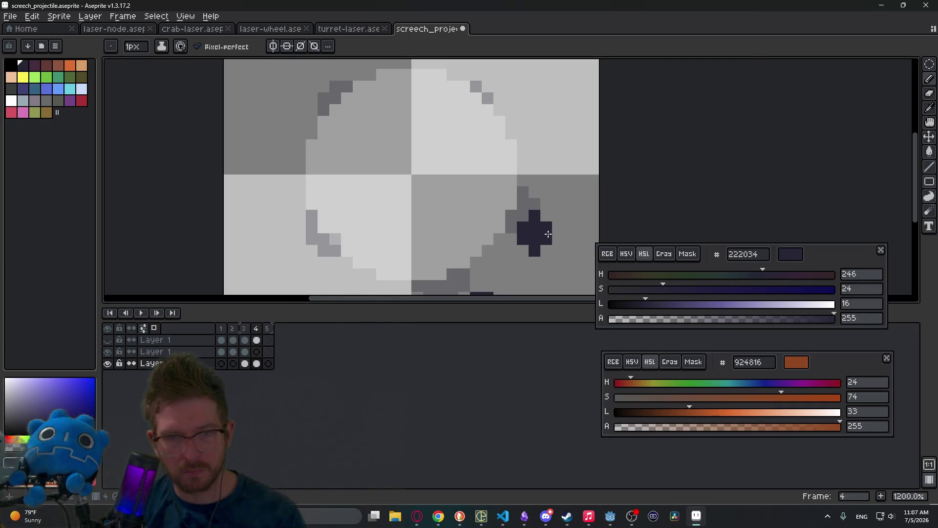
Draw the dark eye blob at the upper left, then erase its top and bottom rows into a cross.
scroll(555, 206, down, 4)
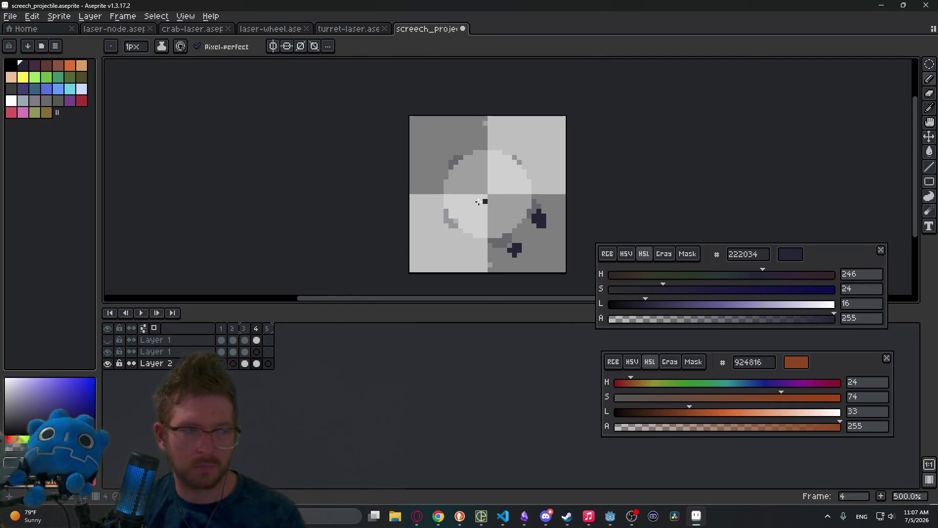
scroll(478, 202, up, 2)
drag(478, 153, 479, 169)
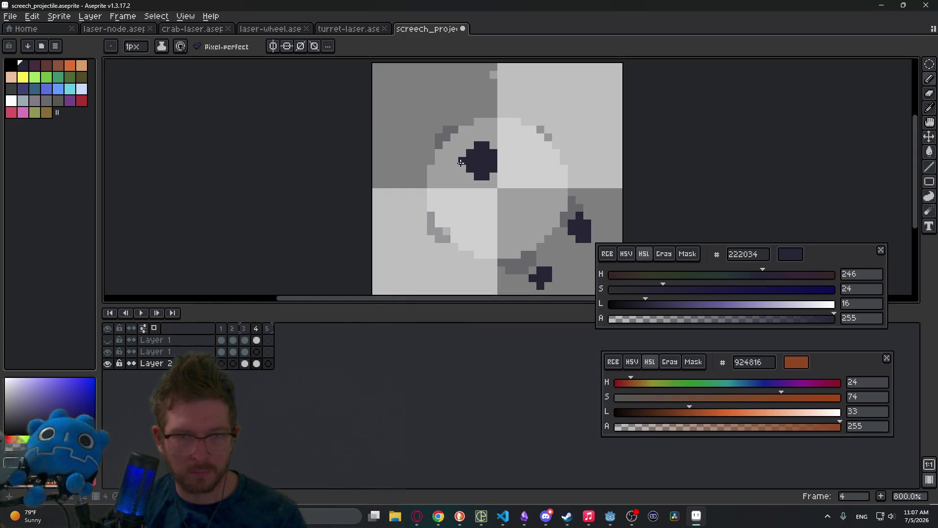
click(500, 161)
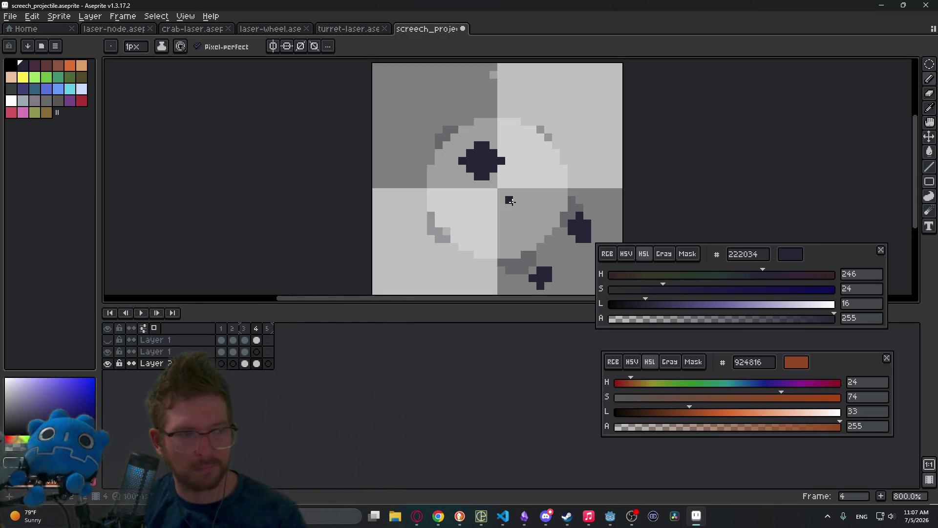
key(e)
click(478, 176)
drag(486, 138, 494, 145)
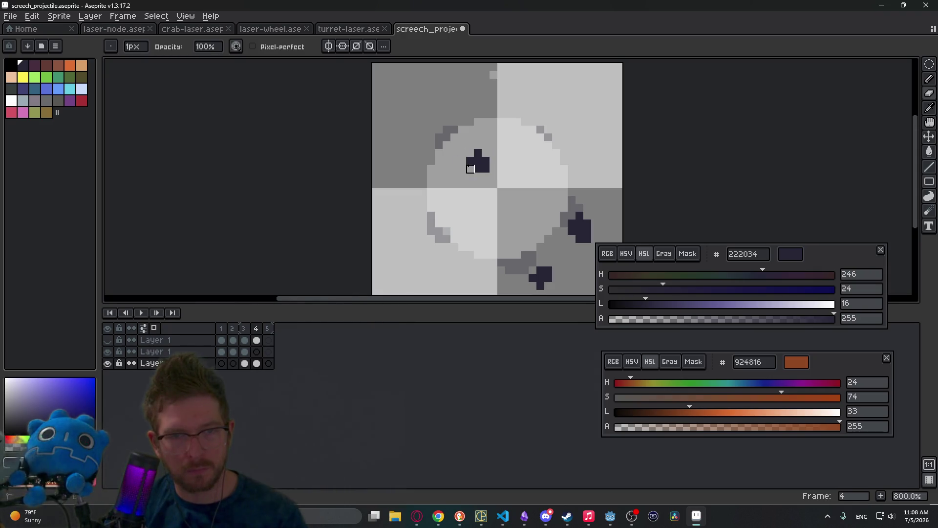
scroll(510, 169, down, 2)
scroll(524, 167, up, 3)
key(b)
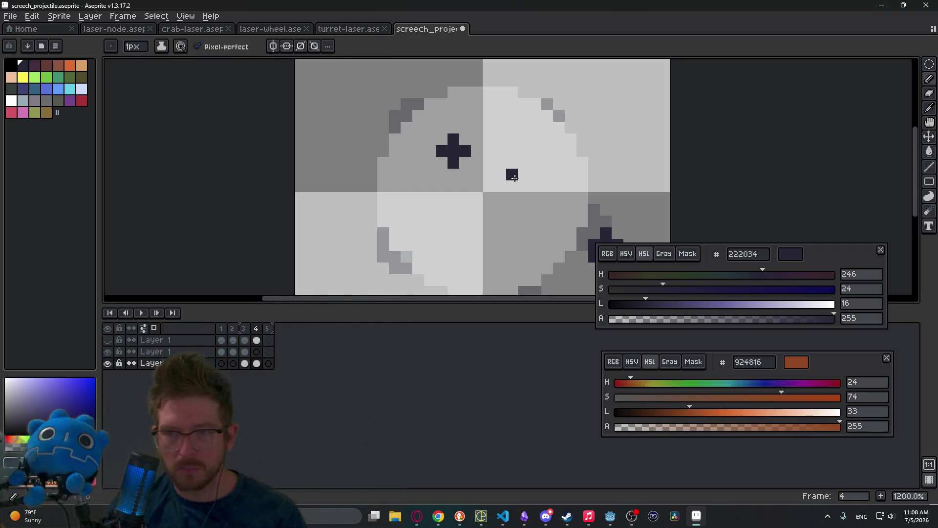
Draw a second dark plus-shaped cross near the circle's centre.
click(463, 164)
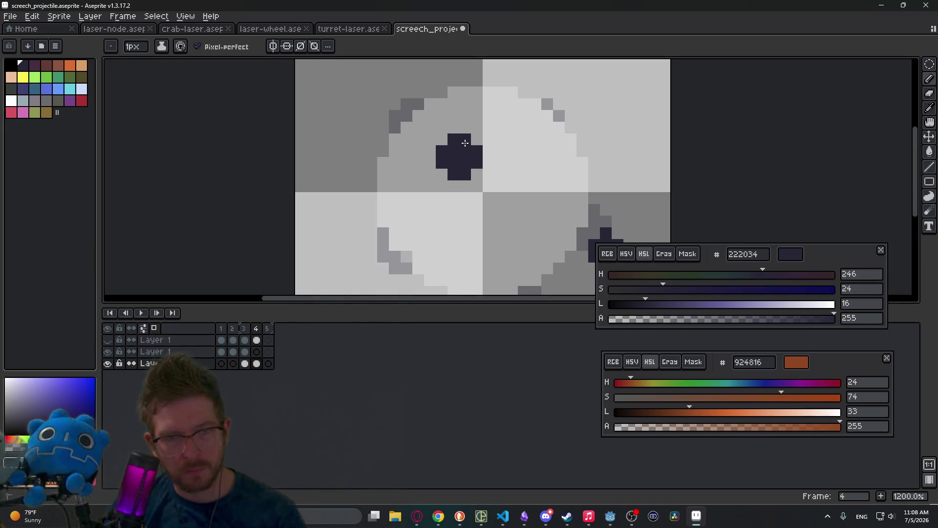
scroll(465, 143, down, 1)
scroll(492, 180, up, 1)
click(478, 174)
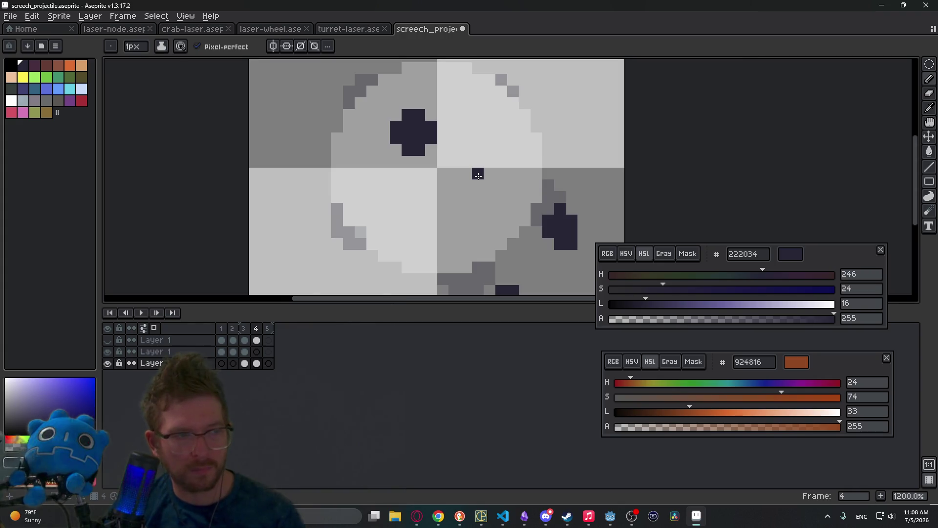
scroll(479, 175, up, 1)
click(494, 188)
click(479, 203)
click(494, 203)
click(483, 187)
click(478, 218)
click(493, 219)
click(509, 203)
click(462, 203)
Place a dark speck above the cross's upper right, undoing misplaced pixels.
click(524, 189)
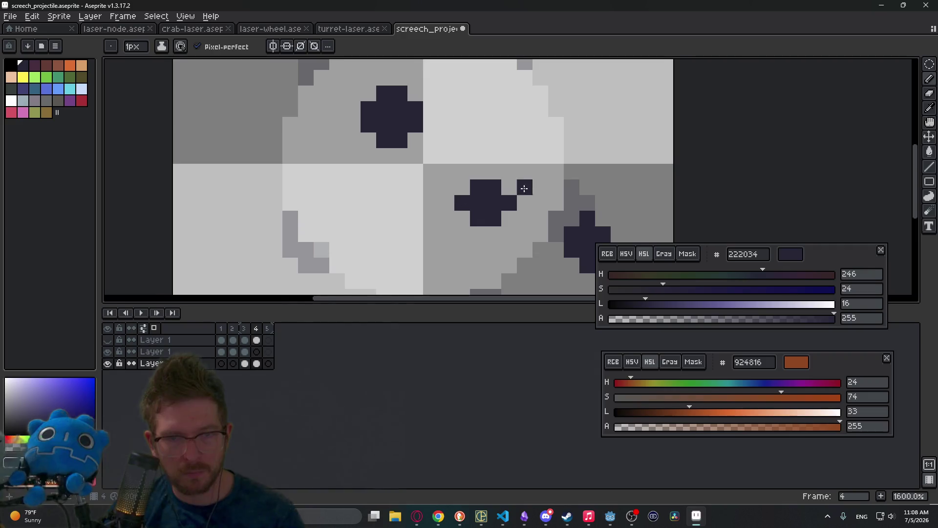
scroll(525, 189, up, 1)
scroll(524, 189, right, 1)
key(ctrl+z)
click(516, 88)
scroll(516, 87, up, 1)
click(487, 152)
key(ctrl+z)
scroll(487, 151, down, 5)
scroll(487, 152, left, 4)
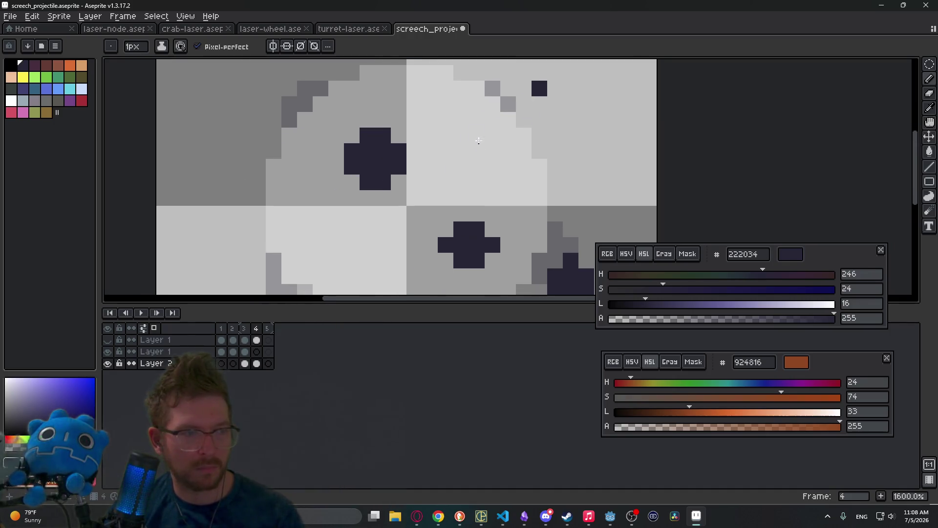
Paint a dark speck at the circle's lower left, undoing the last stroke.
click(422, 195)
click(421, 208)
click(405, 193)
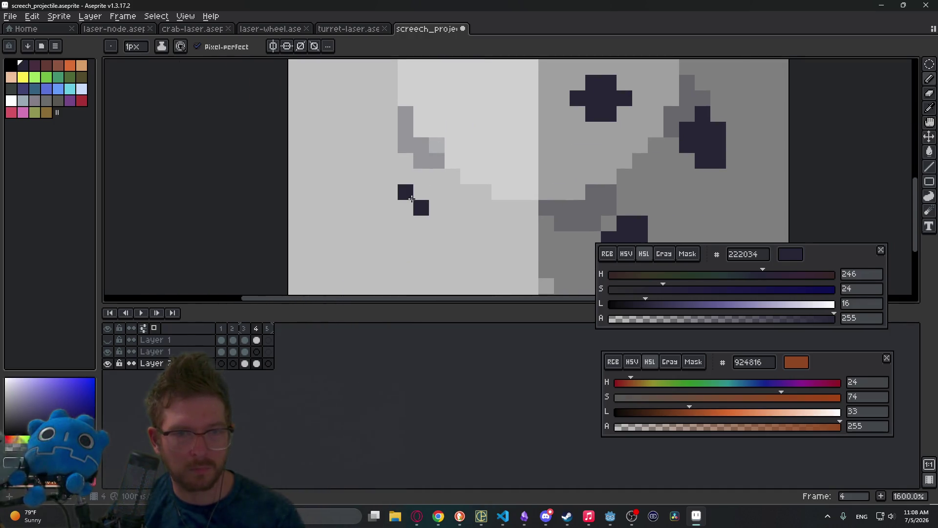
click(437, 207)
scroll(448, 177, down, 4)
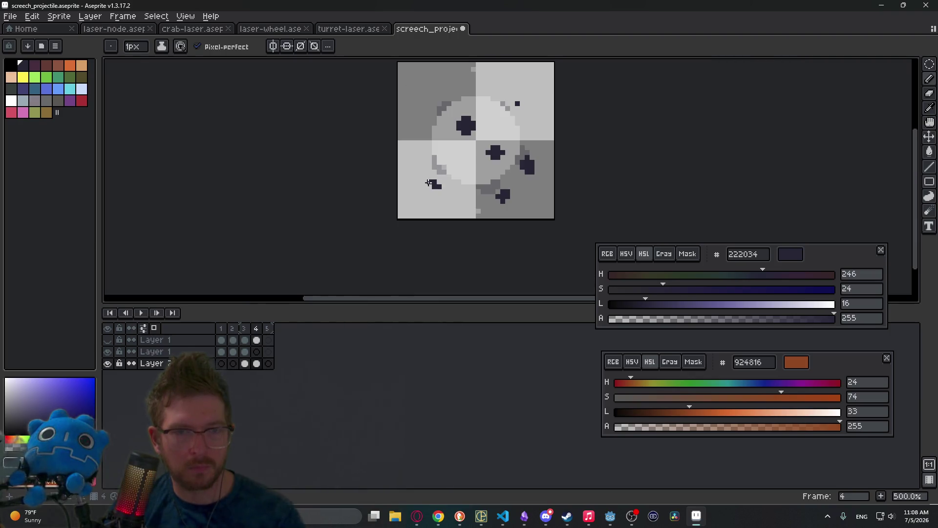
scroll(428, 179, down, 1)
scroll(489, 195, up, 2)
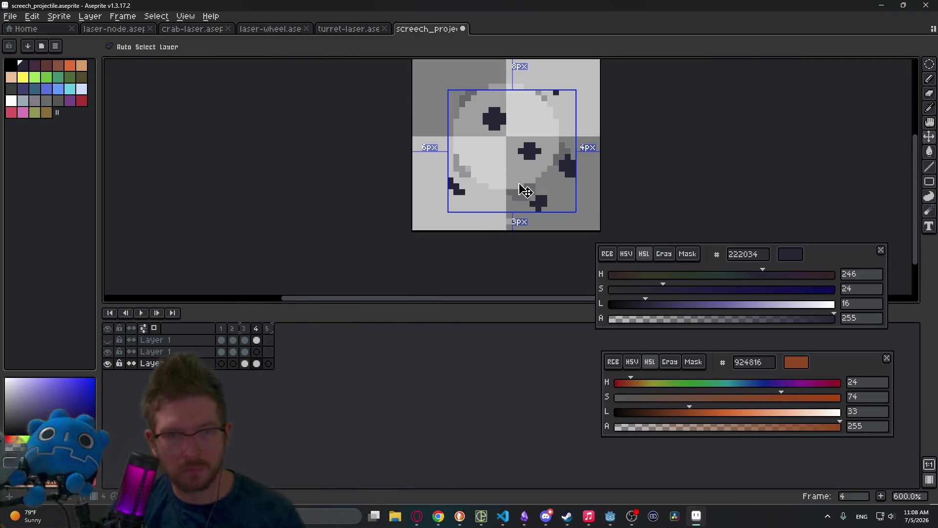
key(ctrl+z)
Paint a two-pixel dark speck at the circle's upper left.
key(e)
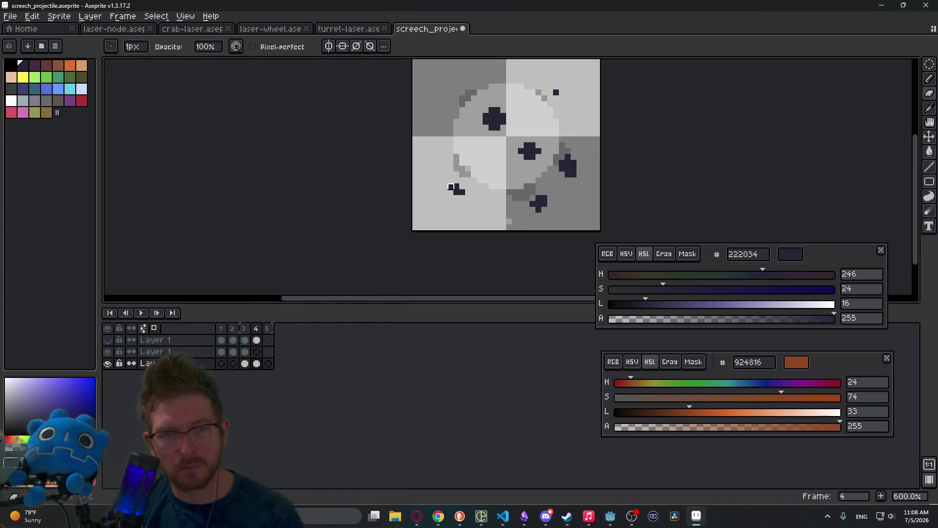
scroll(440, 138, up, 2)
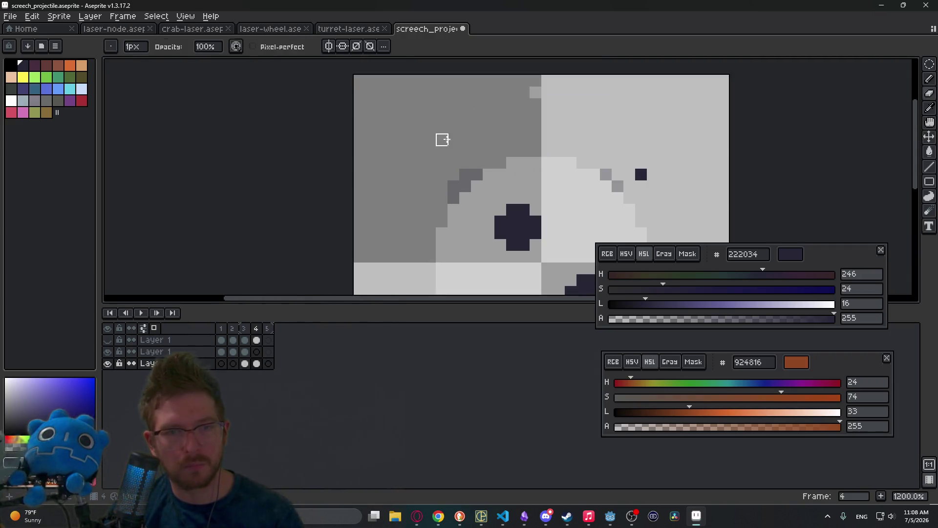
key(b)
click(430, 173)
click(439, 163)
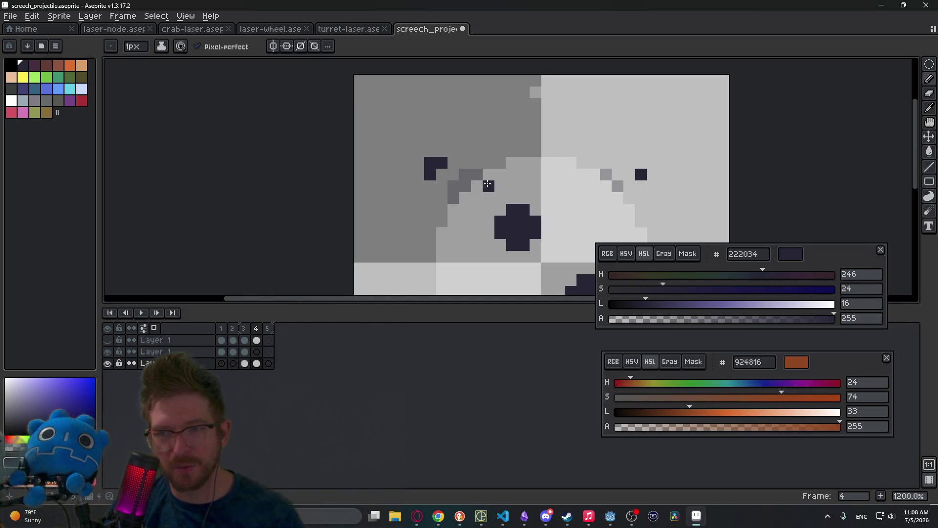
scroll(483, 181, down, 6)
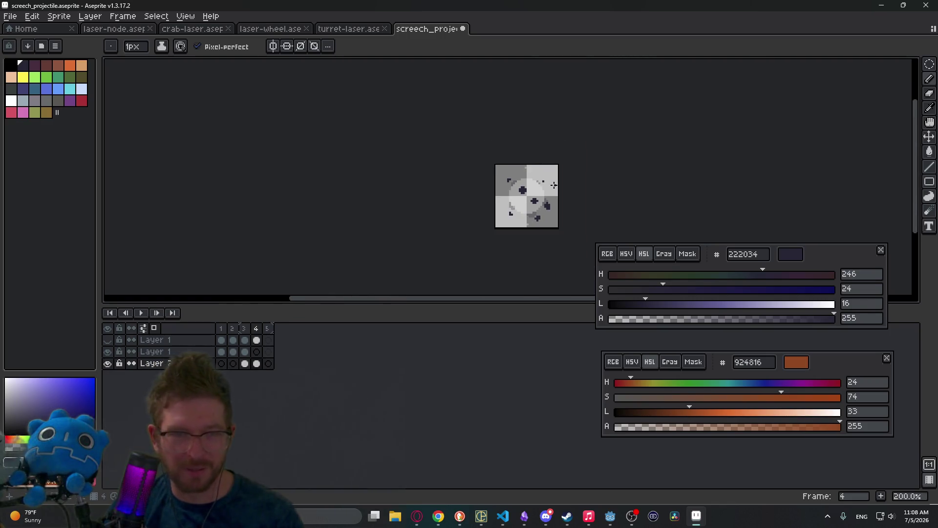
scroll(541, 182, up, 3)
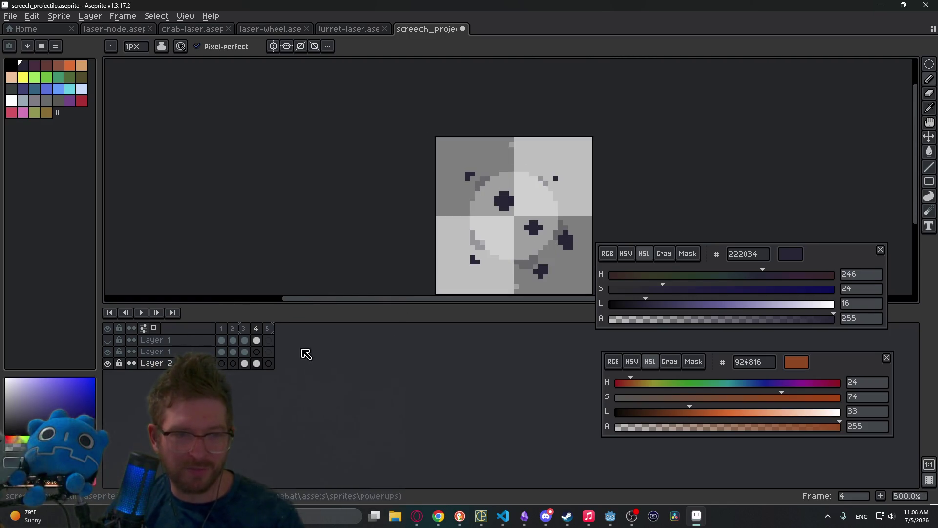
Select Layer 1 and set the drawing colour to blue #639bff.
click(256, 352)
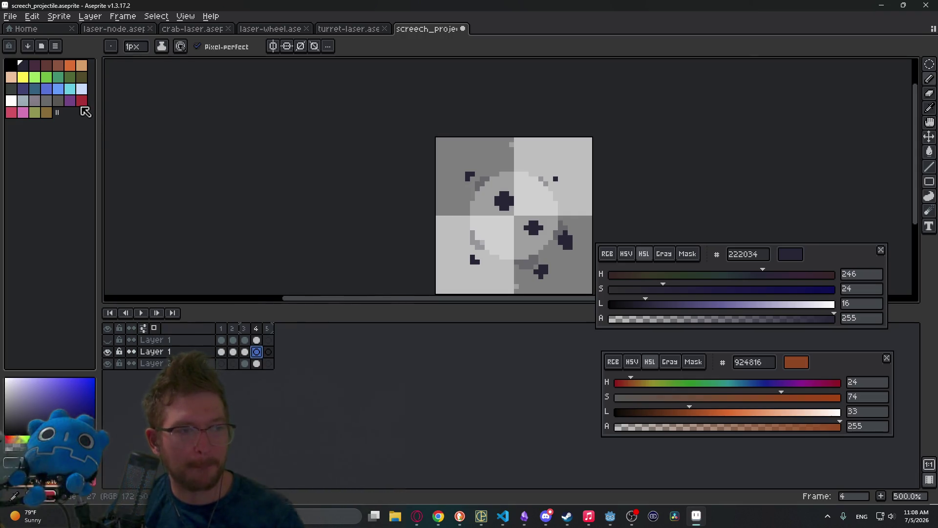
click(67, 90)
click(58, 89)
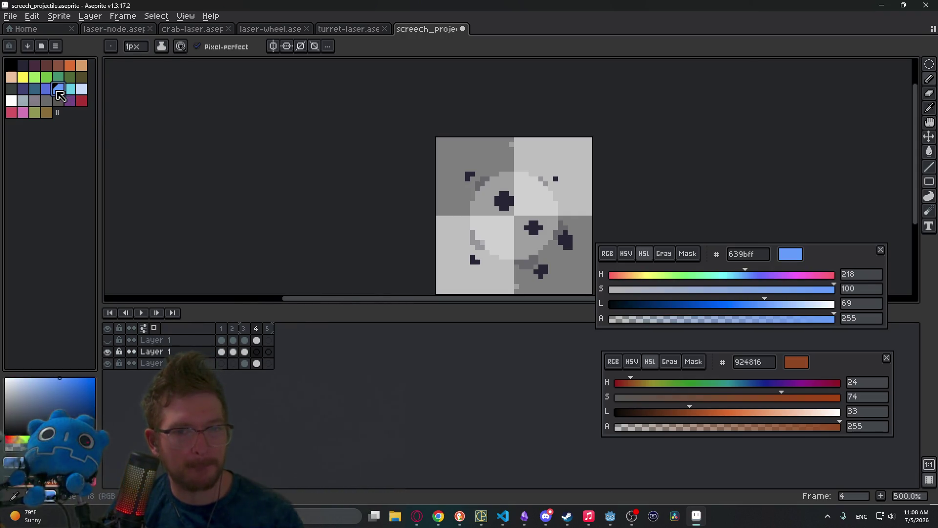
Draw the blue crescent's curved outline across the circle and fill its diagonal band.
scroll(547, 236, up, 2)
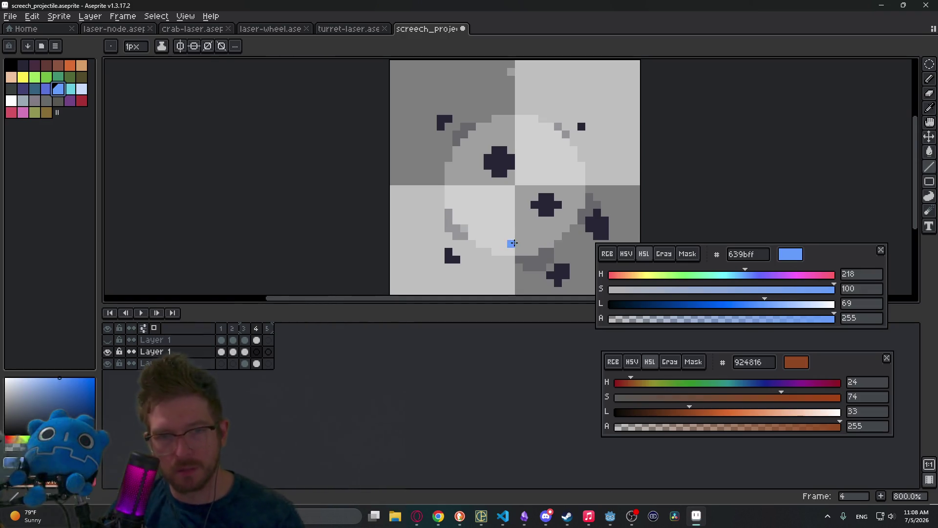
drag(495, 243, 506, 242)
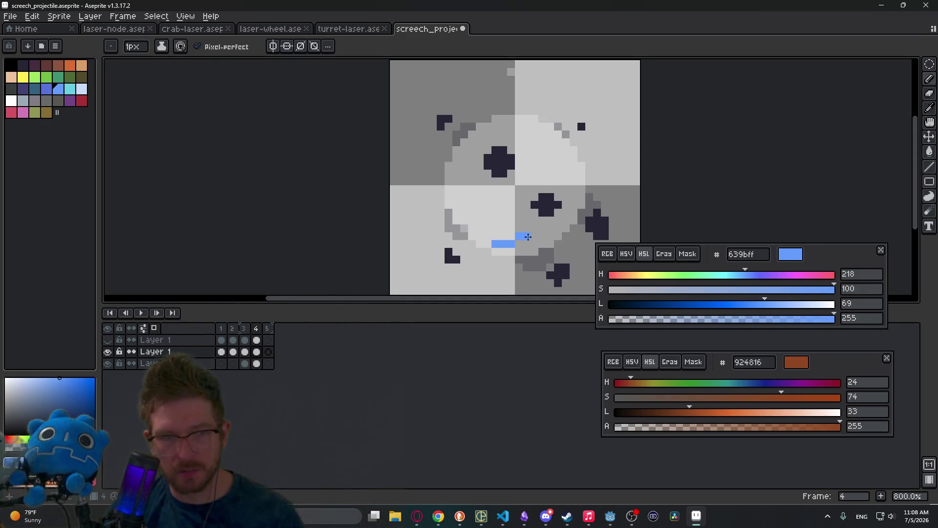
key(ctrl+z)
mouse_move(560, 163)
mouse_down()
mouse_move(565, 198)
mouse_move(503, 251)
mouse_move(485, 251)
mouse_up()
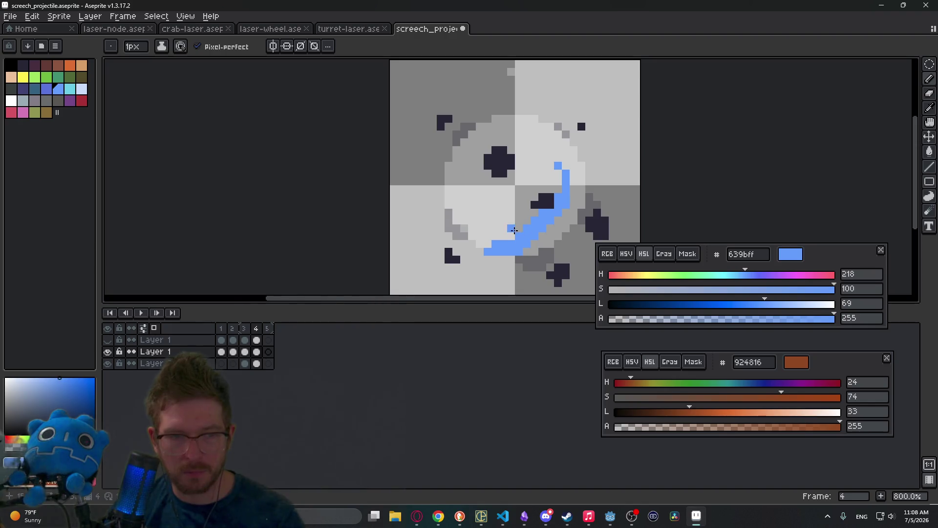
drag(558, 187, 509, 234)
drag(539, 199, 547, 151)
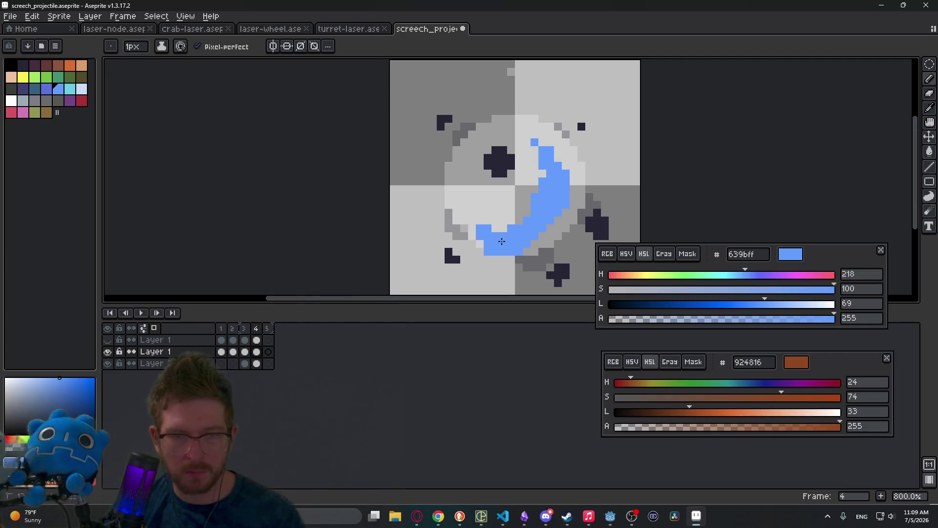
click(527, 204)
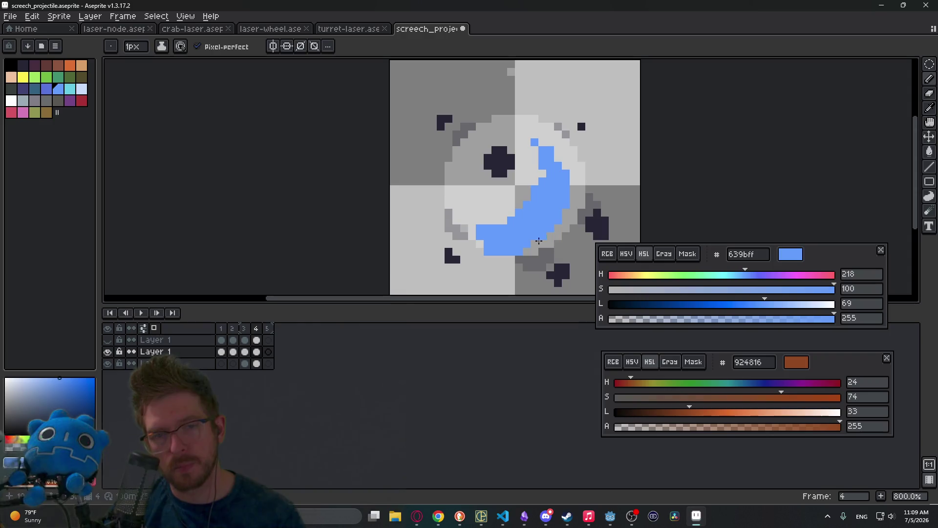
Widen the crescent's right edge and add a blue tip at its upper left.
scroll(561, 211, down, 5)
scroll(554, 164, up, 7)
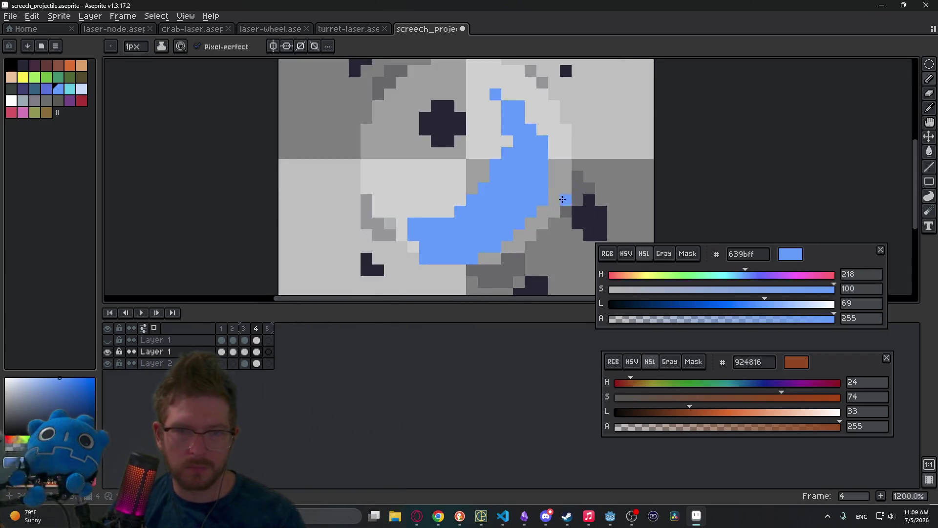
drag(543, 129, 531, 117)
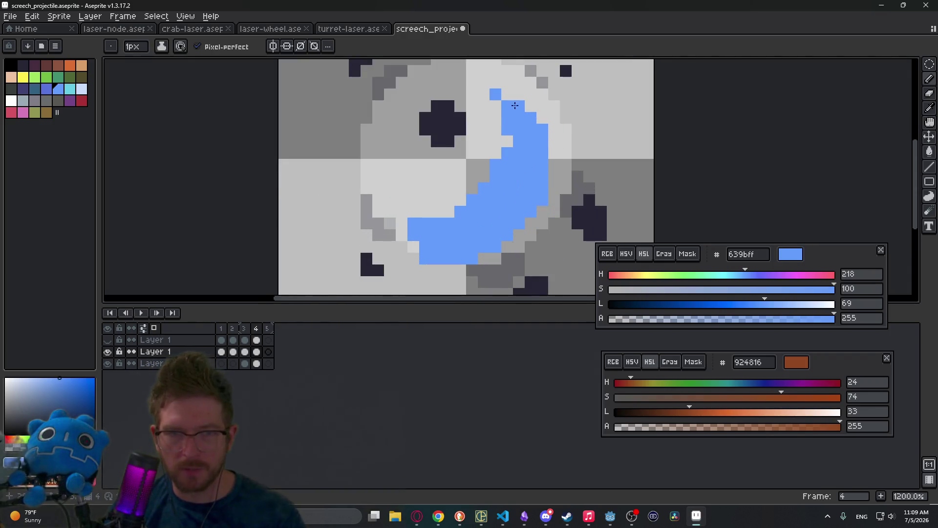
click(401, 211)
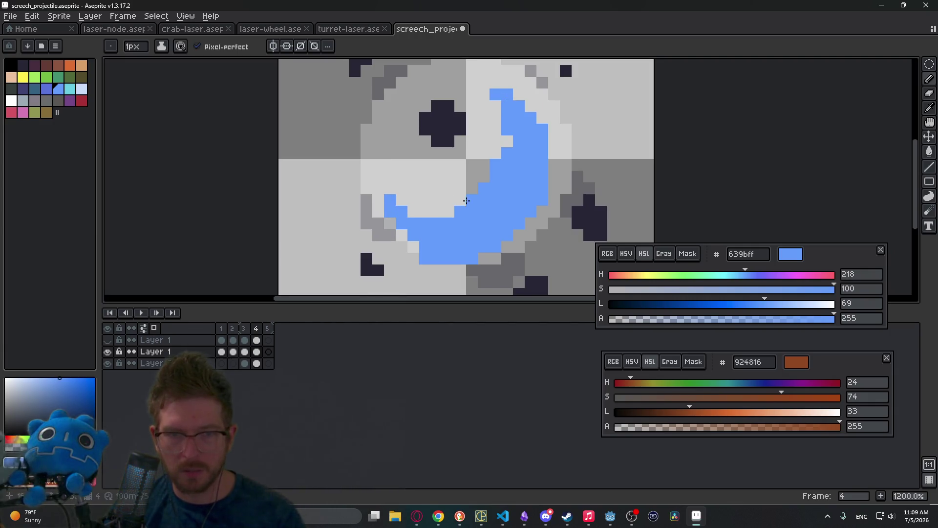
Erase stray blue pixels around the crescent.
key(e)
scroll(495, 164, down, 3)
scroll(488, 236, up, 3)
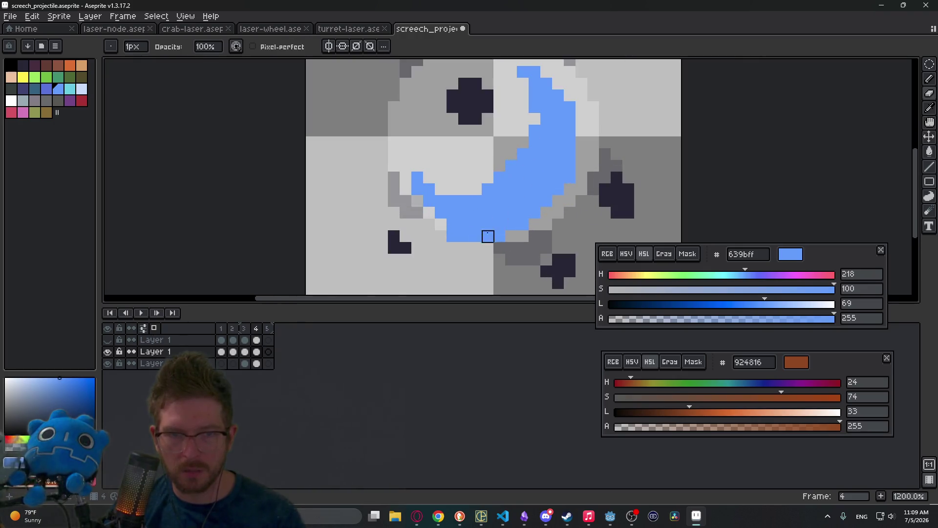
click(453, 236)
scroll(496, 195, down, 1)
key(b)
click(562, 138)
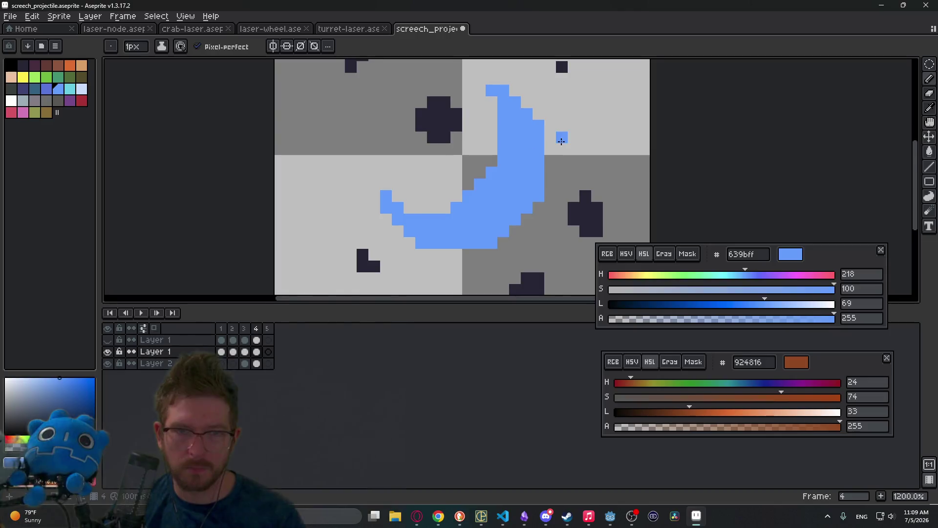
Shift the frame 4 crescent two pixels right and one pixel down.
scroll(538, 177, up, 1)
key(m)
drag(446, 104, 553, 167)
key(ctrl+d)
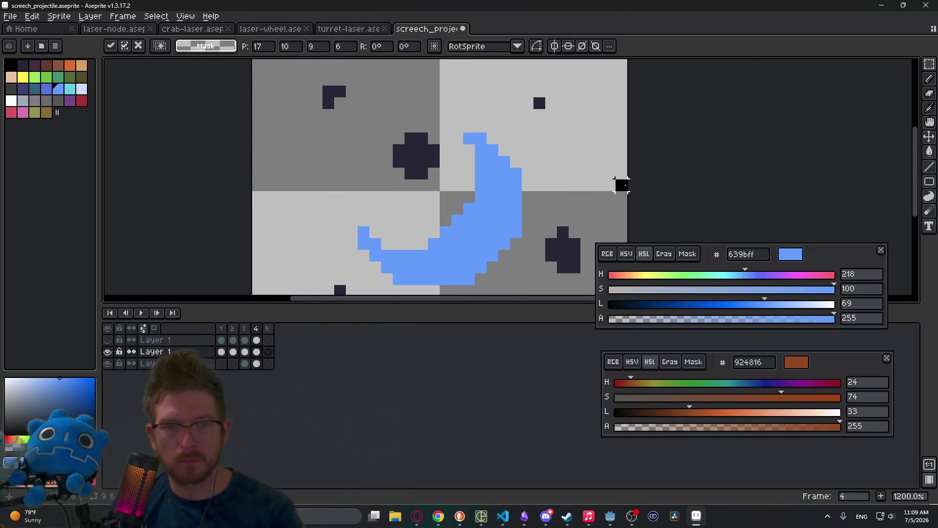
scroll(620, 183, down, 1)
scroll(620, 183, up, 1)
mouse_move(320, 97)
mouse_down()
mouse_move(577, 283)
mouse_move(595, 278)
mouse_up()
drag(482, 243, 507, 246)
key(Return)
key(ctrl+d)
Lengthen the crescent's left tip with blue pixels, then nudge that tip one pixel right.
key(b)
click(434, 222)
click(445, 221)
drag(446, 221, 467, 221)
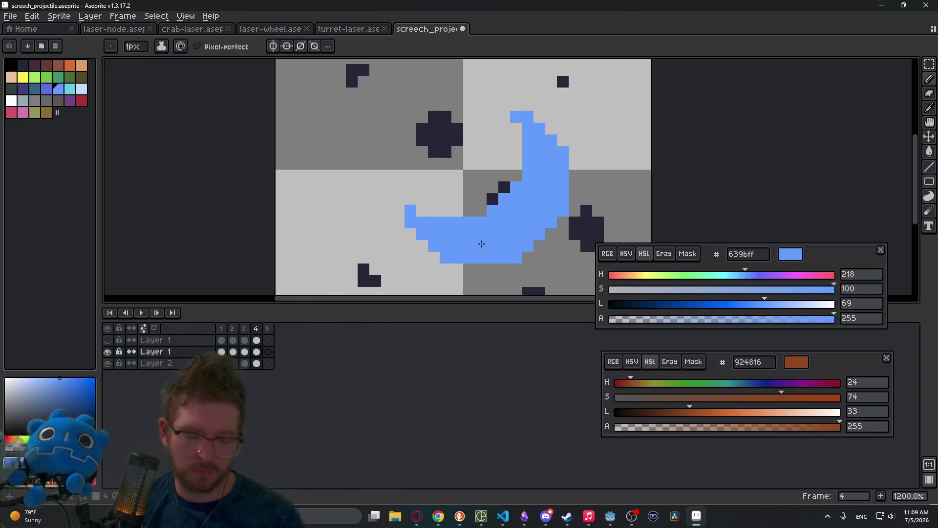
key(m)
drag(370, 194, 446, 271)
key(Right)
key(Return)
key(ctrl+d)
Add diagonal pixels to the left tip and lower-left edge, and fill the upper tip's notch.
key(b)
click(410, 210)
click(399, 199)
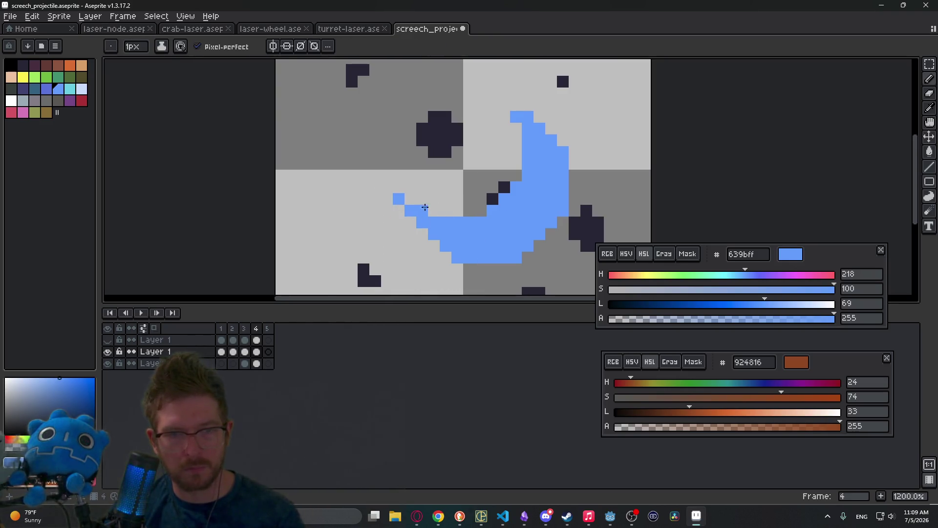
click(427, 235)
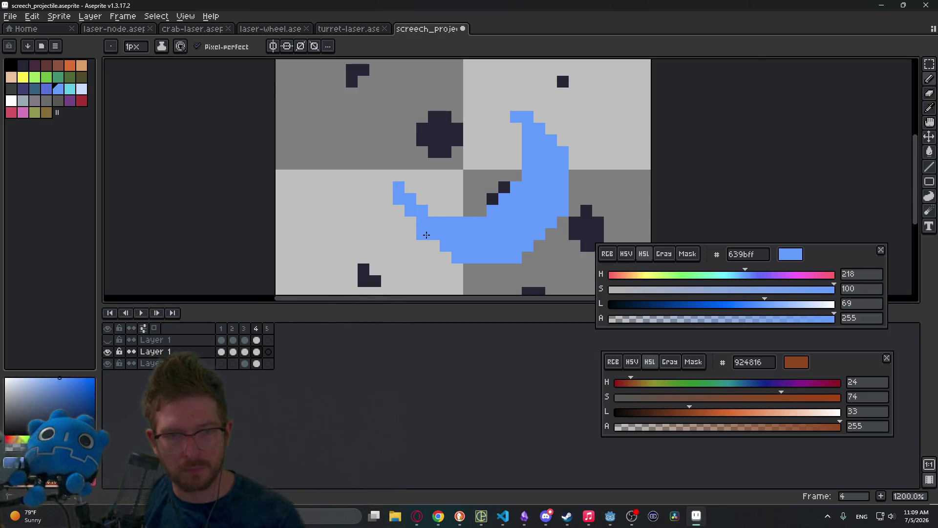
click(410, 222)
click(399, 210)
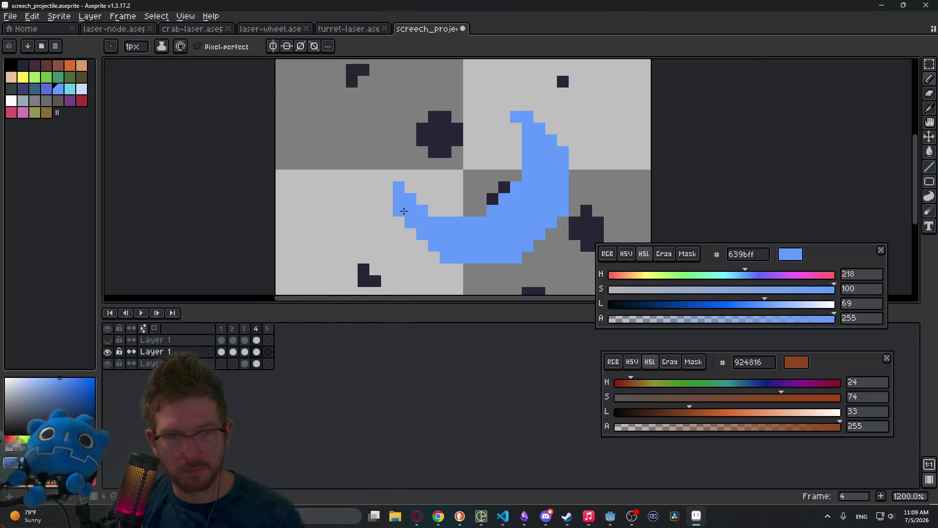
click(563, 141)
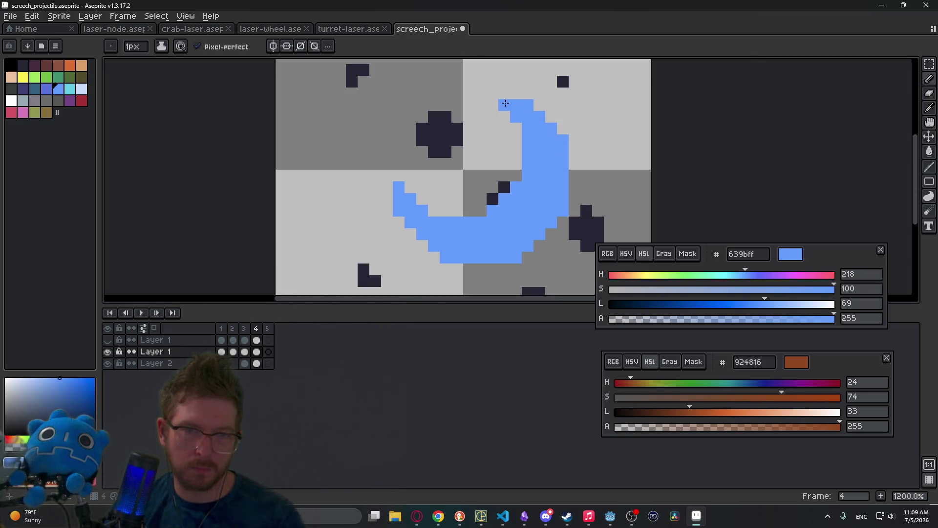
Zoom out and pick cyan #5fcde4 as the drawing colour.
scroll(603, 176, down, 6)
drag(603, 175, 528, 172)
click(70, 88)
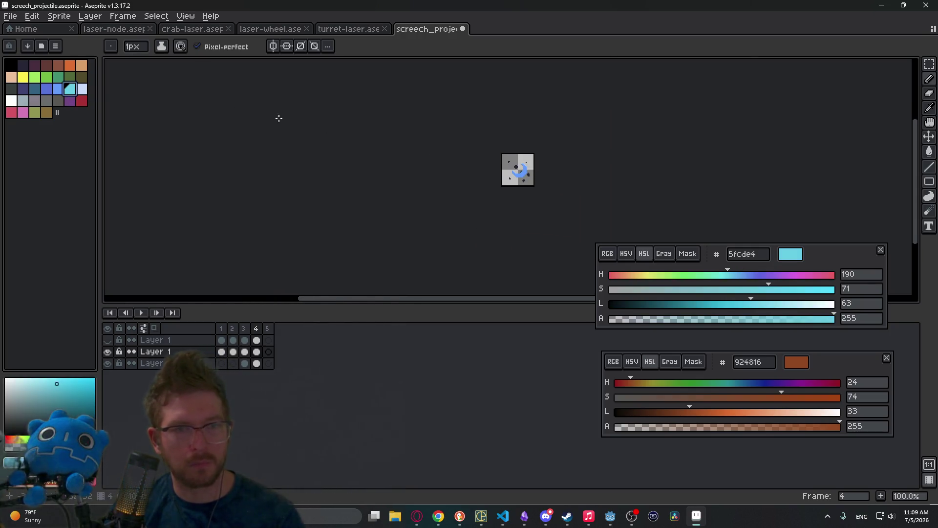
Bucket-fill the crescent with cyan and tune the colour to #32d9fb.
key(g)
scroll(517, 174, up, 3)
scroll(537, 176, down, 5)
scroll(537, 181, up, 4)
click(767, 303)
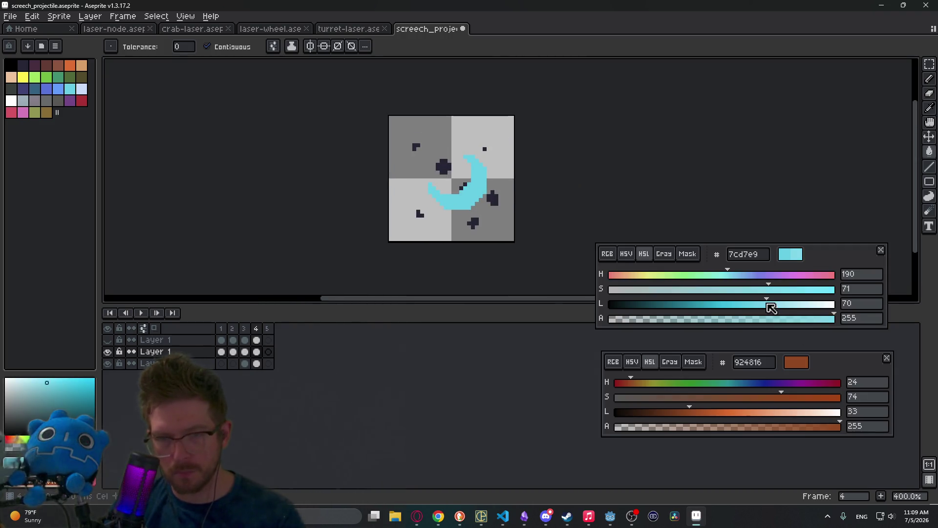
click(476, 194)
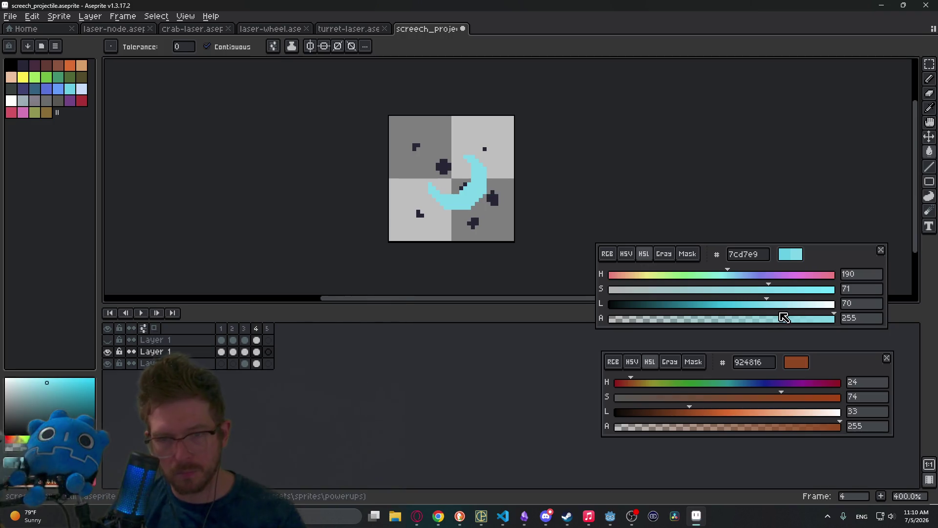
click(743, 304)
click(825, 289)
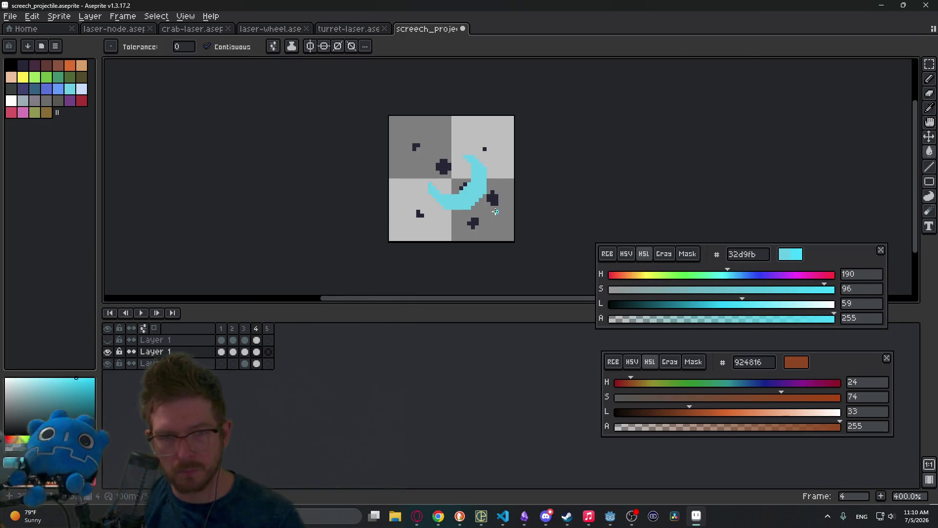
Move the crescent down and to the right on the canvas.
scroll(474, 200, down, 4)
scroll(456, 186, up, 5)
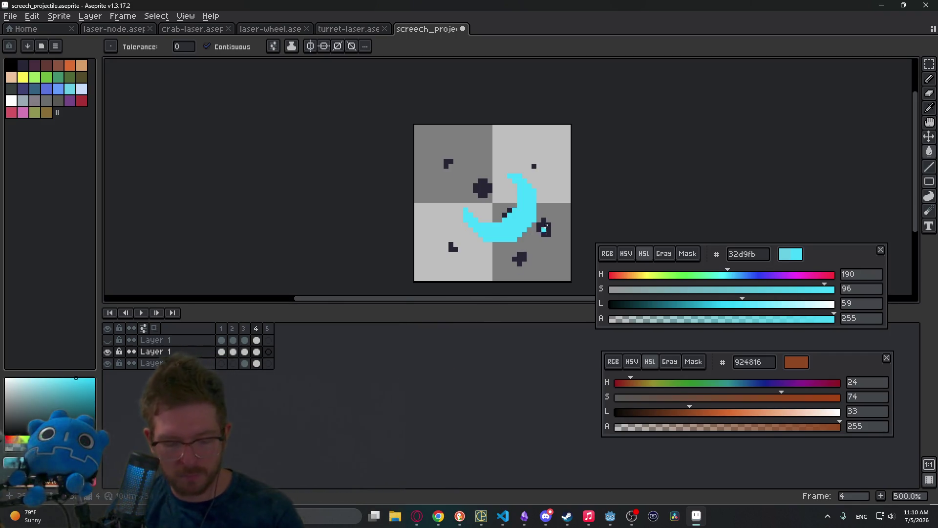
key(v)
drag(520, 231, 528, 241)
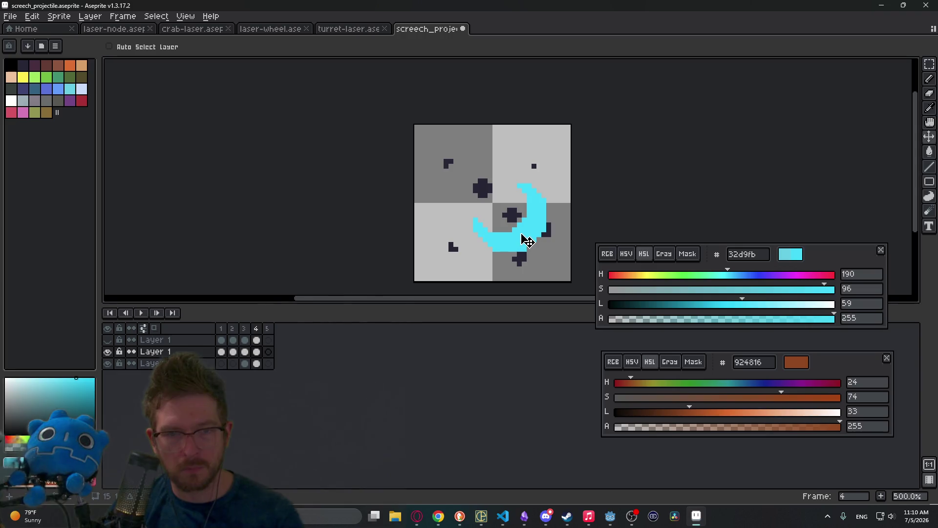
Preview the animation and drag the crescent up and left over the dark crosses.
key(Return)
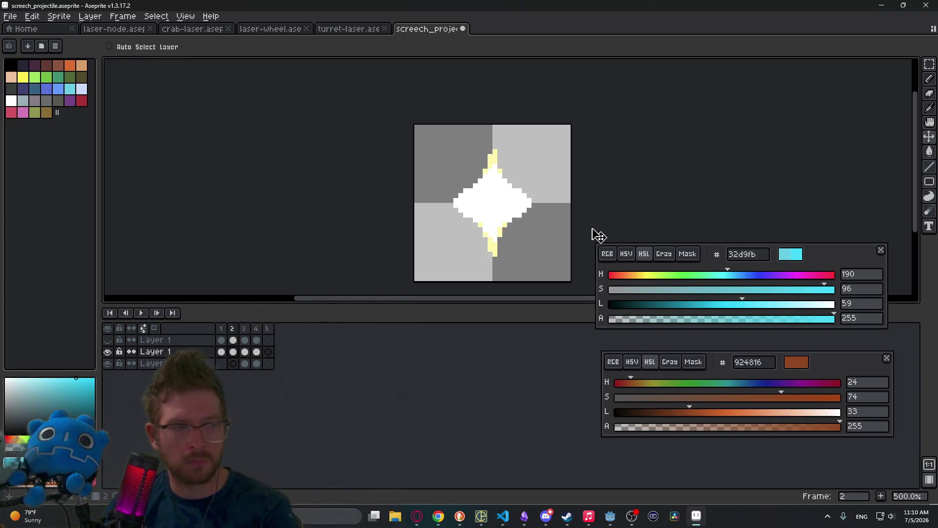
key(Return)
drag(551, 245, 529, 237)
key(Left)
key(Right)
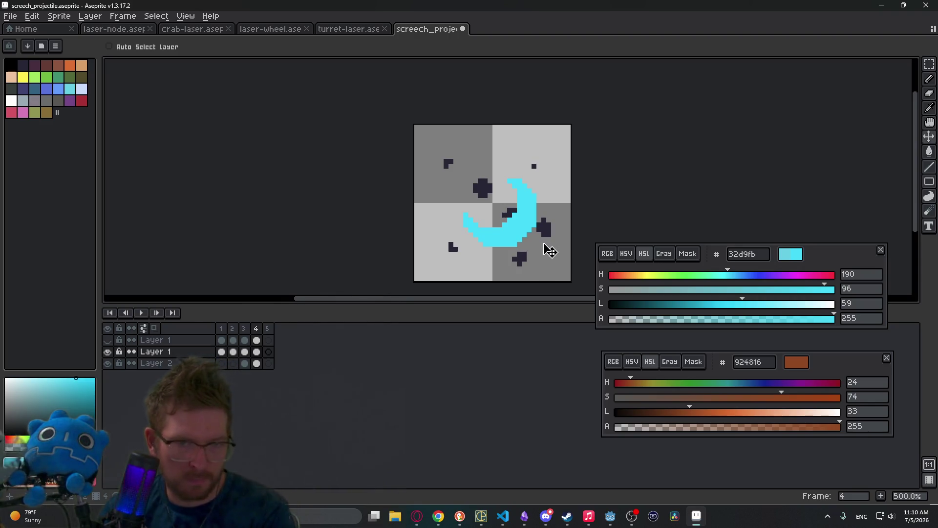
Shift the crescent about ten pixels left, then go to the empty fifth frame.
key(Return)
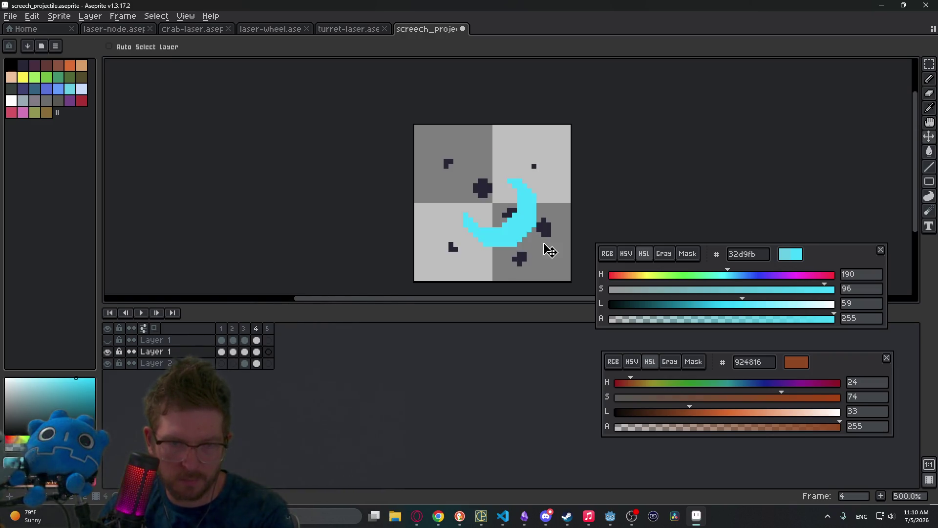
drag(516, 231, 511, 231)
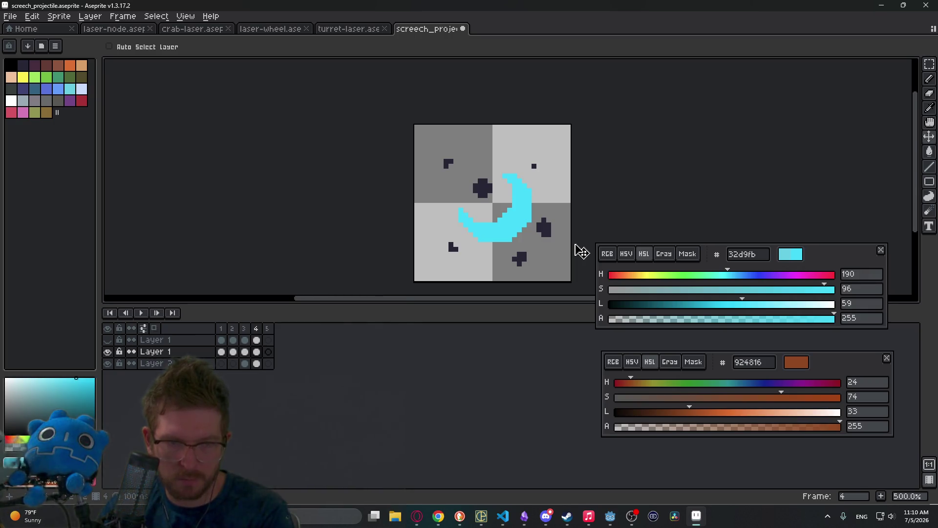
click(257, 363)
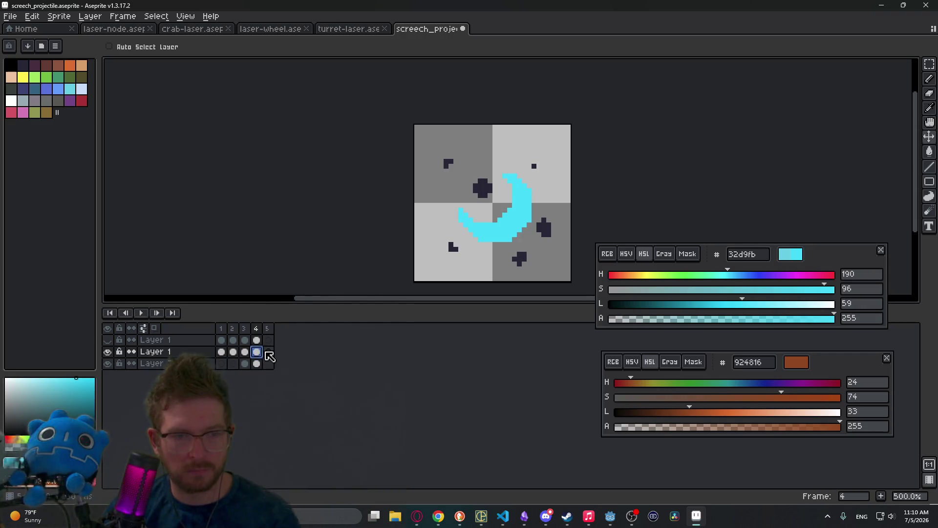
click(267, 352)
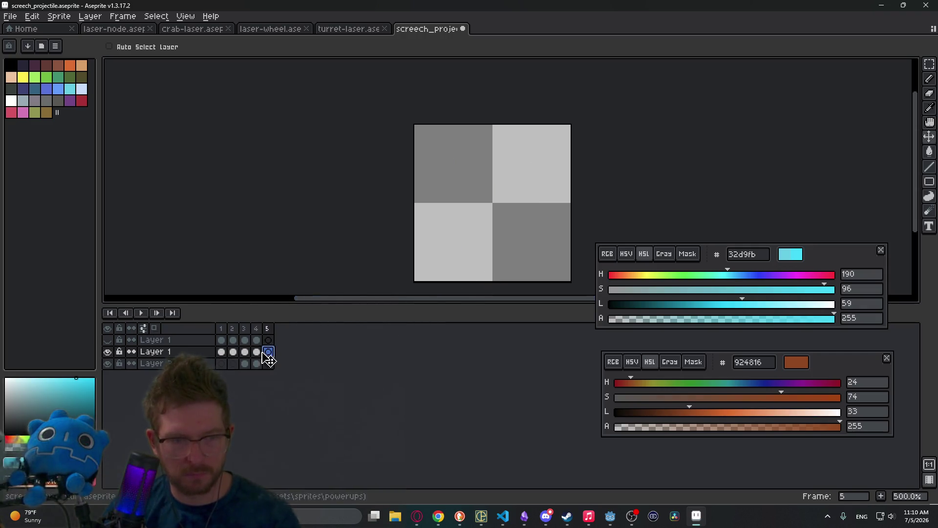
Paste the crescent into frame 5 and fill it with yellow #fbf236.
click(257, 352)
click(268, 352)
key(ctrl+v)
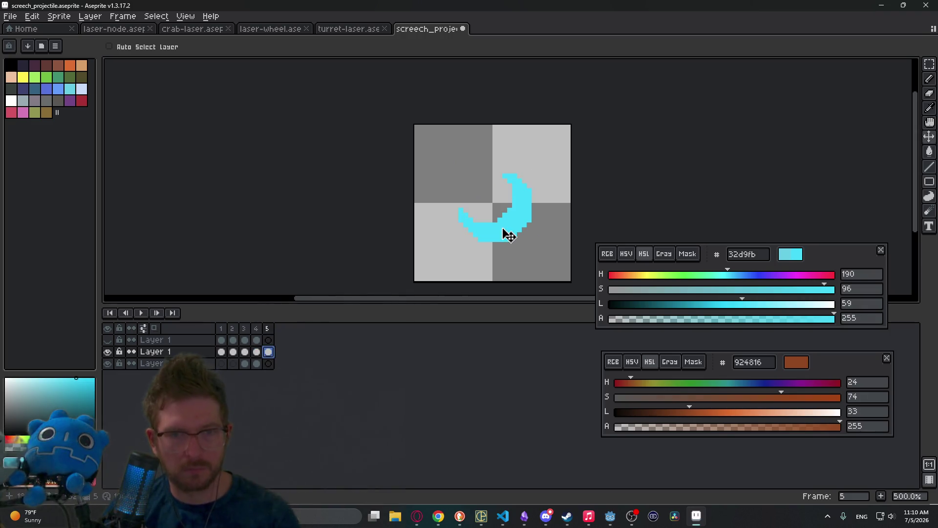
click(23, 77)
key(g)
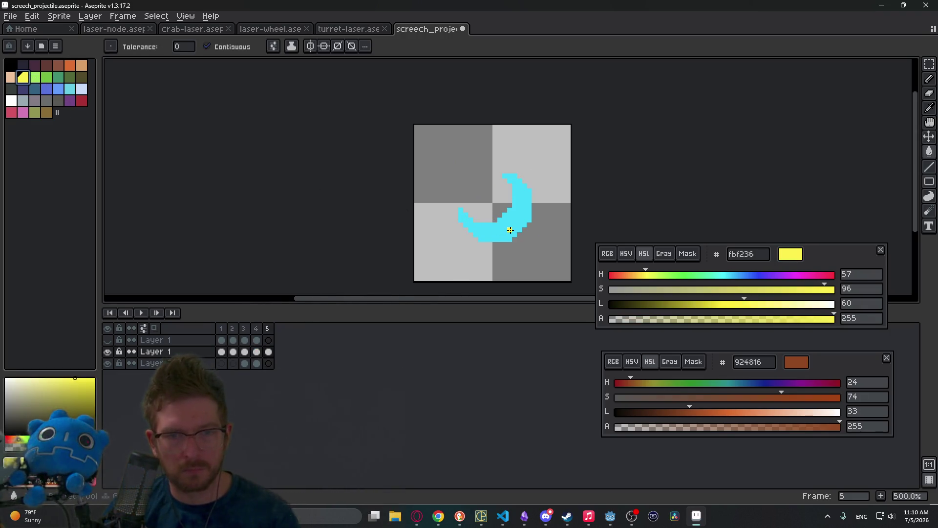
click(511, 230)
Thin the yellow crescent by erasing along its inner curve.
scroll(510, 230, up, 5)
key(b)
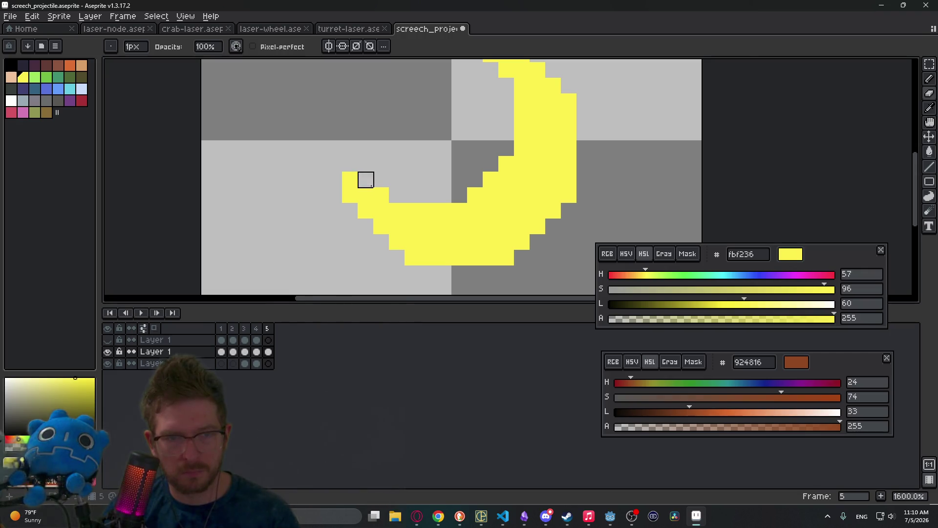
drag(412, 211, 460, 210)
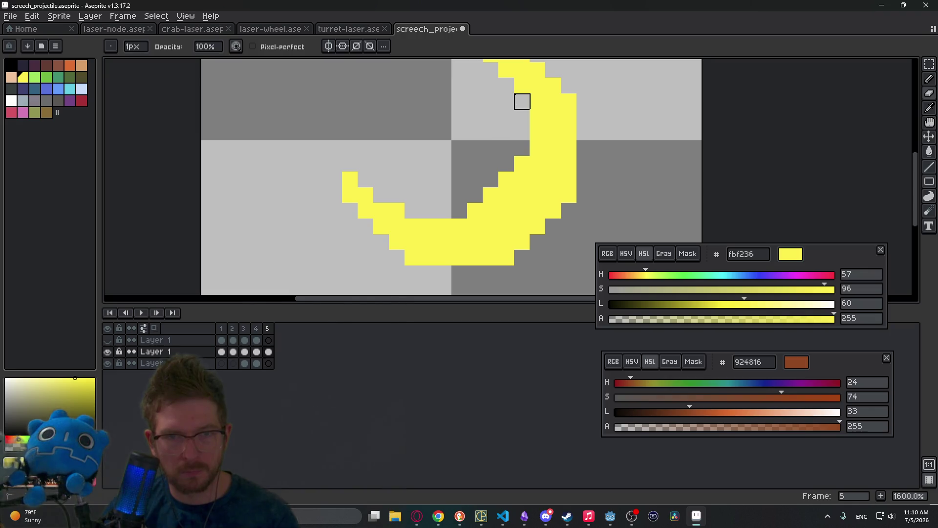
scroll(518, 117, up, 3)
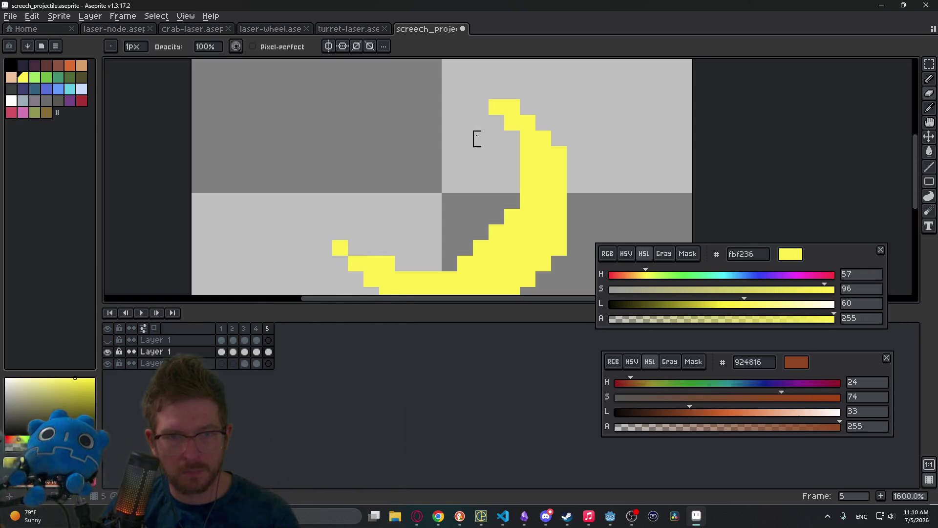
scroll(521, 211, down, 1)
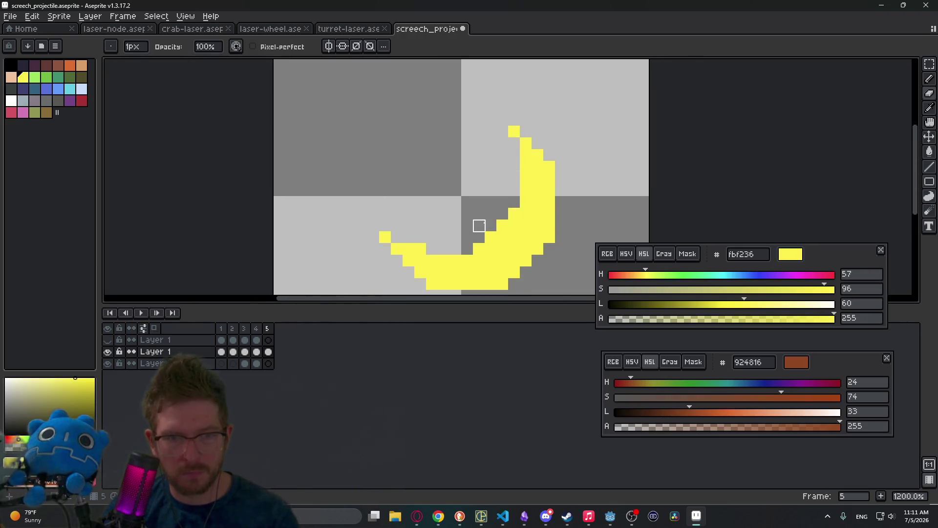
scroll(463, 180, left, 2)
scroll(607, 157, right, 2)
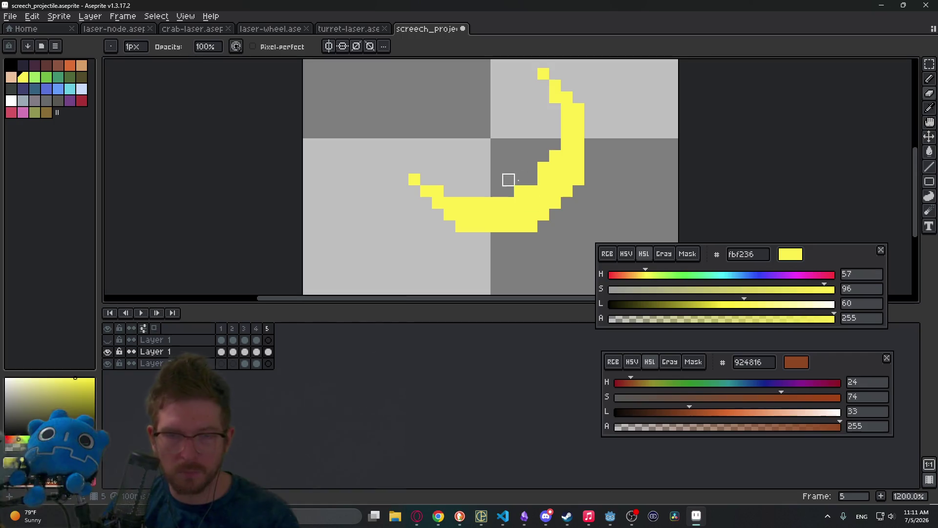
mouse_move(461, 203)
mouse_down()
mouse_move(507, 193)
mouse_move(555, 133)
mouse_up()
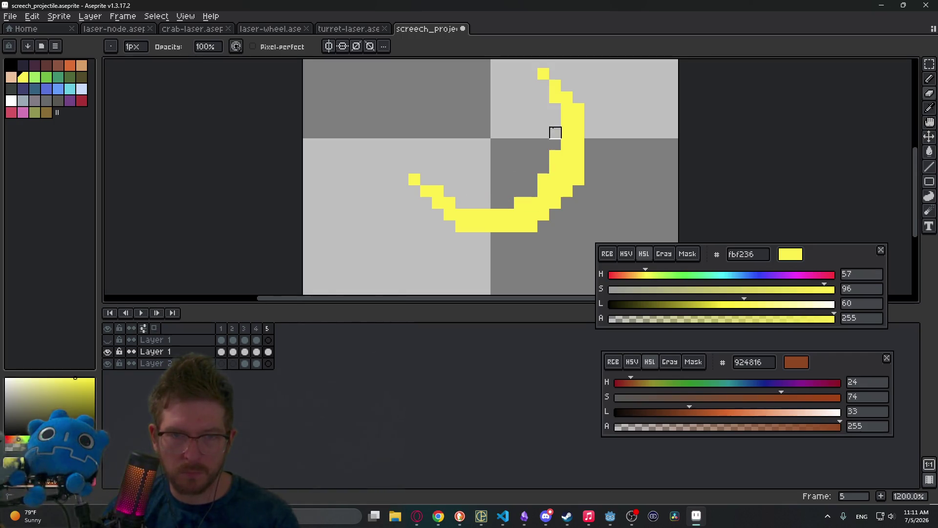
scroll(544, 179, down, 4)
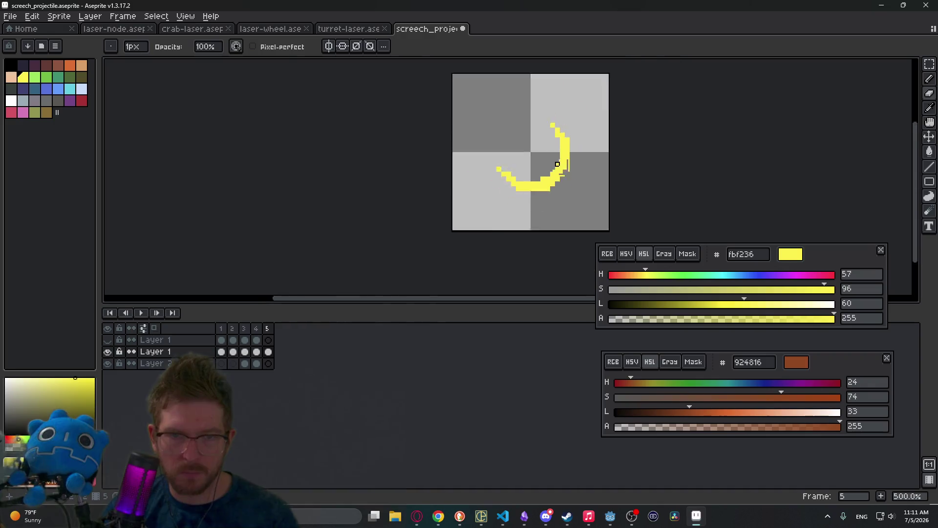
scroll(490, 177, up, 3)
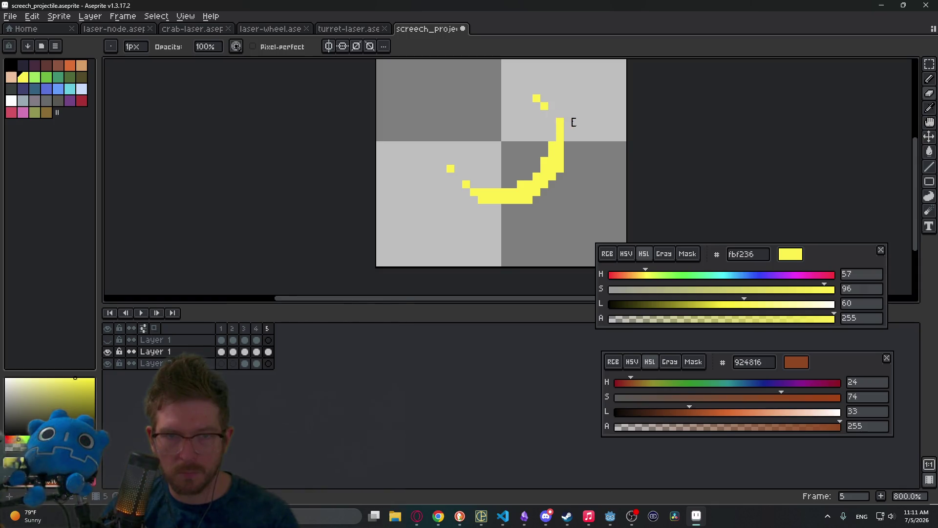
scroll(573, 122, down, 6)
scroll(572, 123, up, 4)
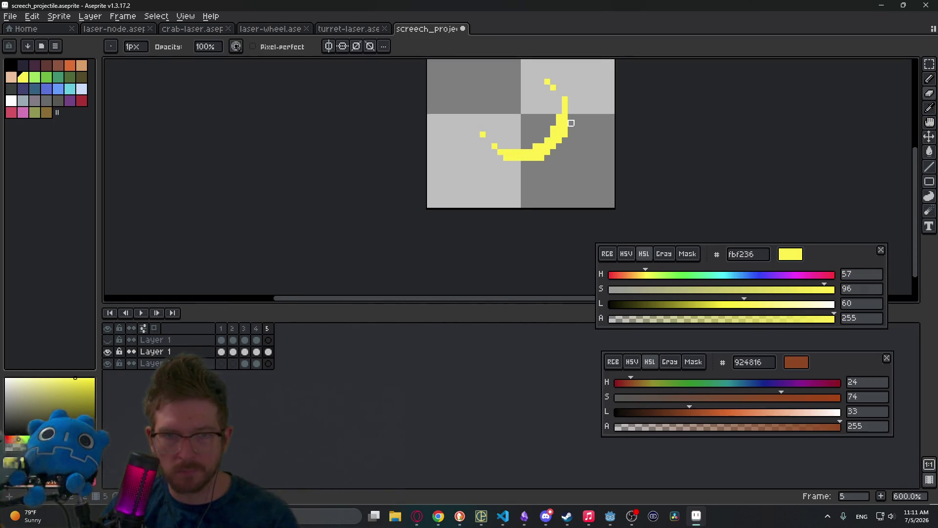
Turn on onion skinning so frame 5 shows the cyan crescent ghosted underneath.
scroll(507, 153, up, 3)
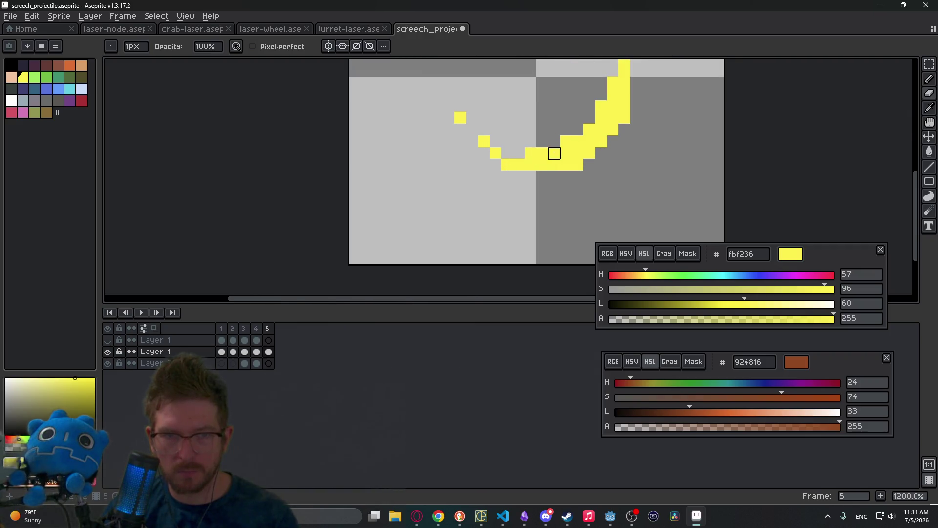
scroll(555, 153, down, 7)
scroll(594, 156, up, 5)
mouse_move(603, 156)
mouse_down()
mouse_move(718, 147)
mouse_move(499, 185)
mouse_up()
scroll(527, 180, up, 3)
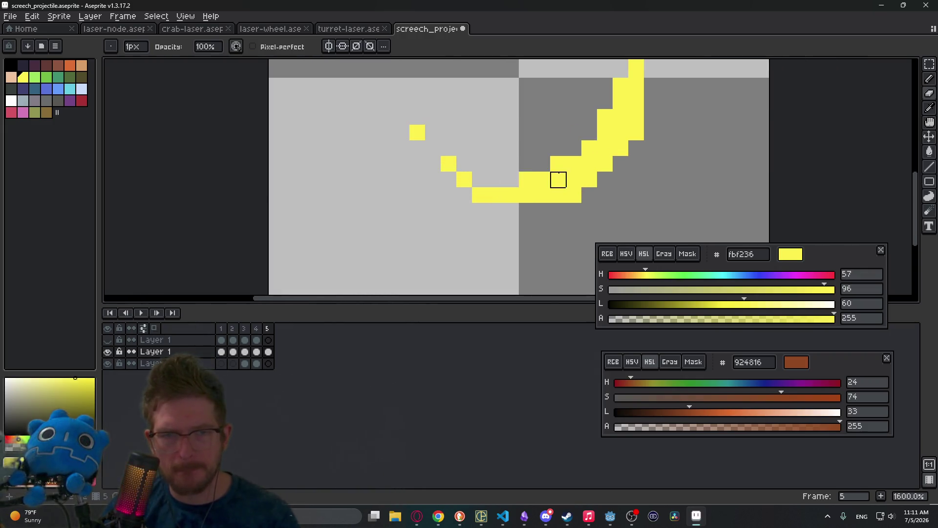
scroll(559, 180, down, 4)
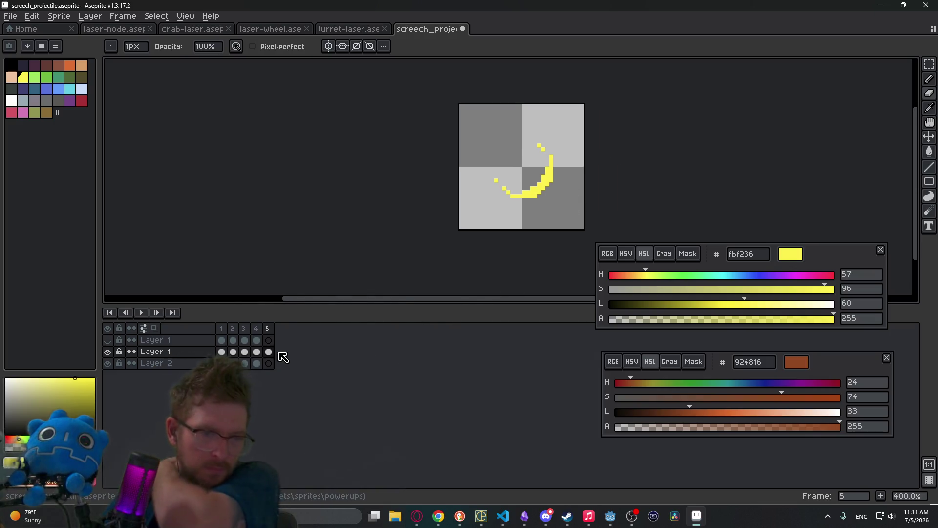
click(256, 363)
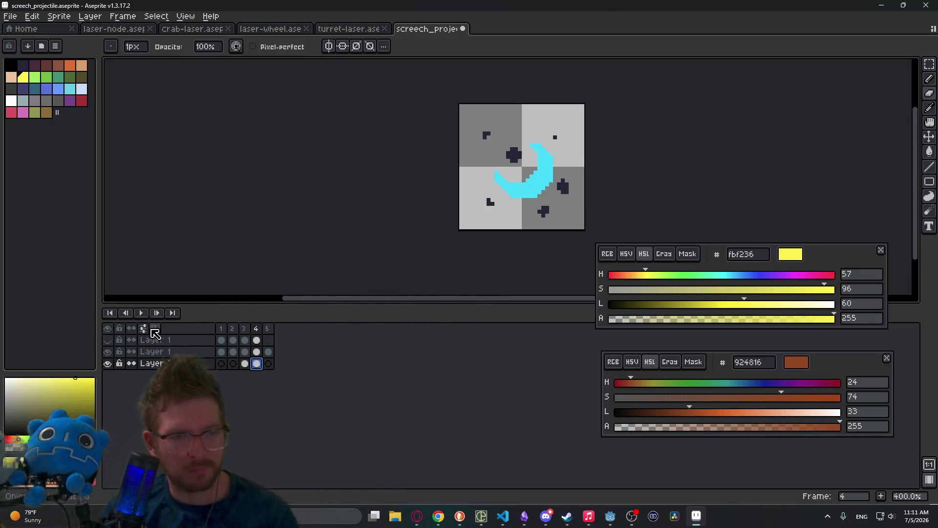
click(154, 329)
click(268, 363)
scroll(578, 193, up, 2)
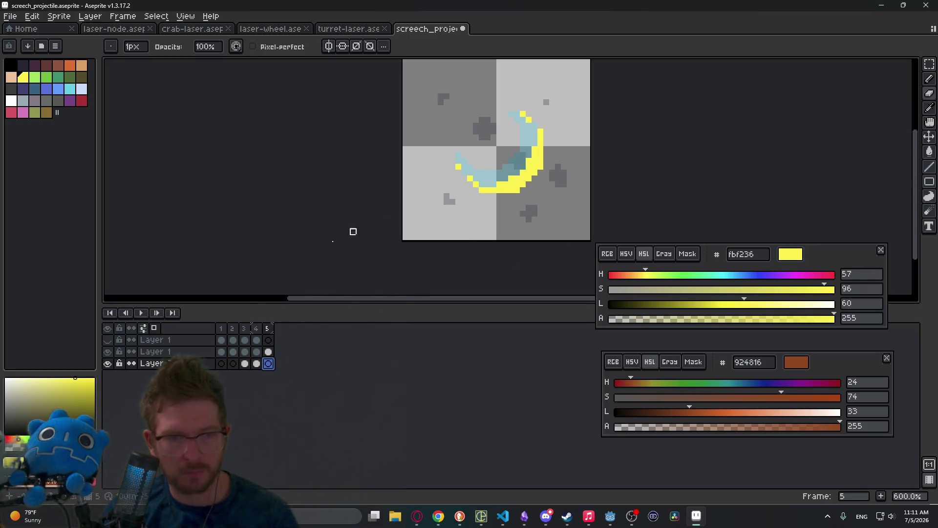
Eyedrop the dark #222034 speck colour from frame 4 for use on frame 5.
click(257, 363)
key(i)
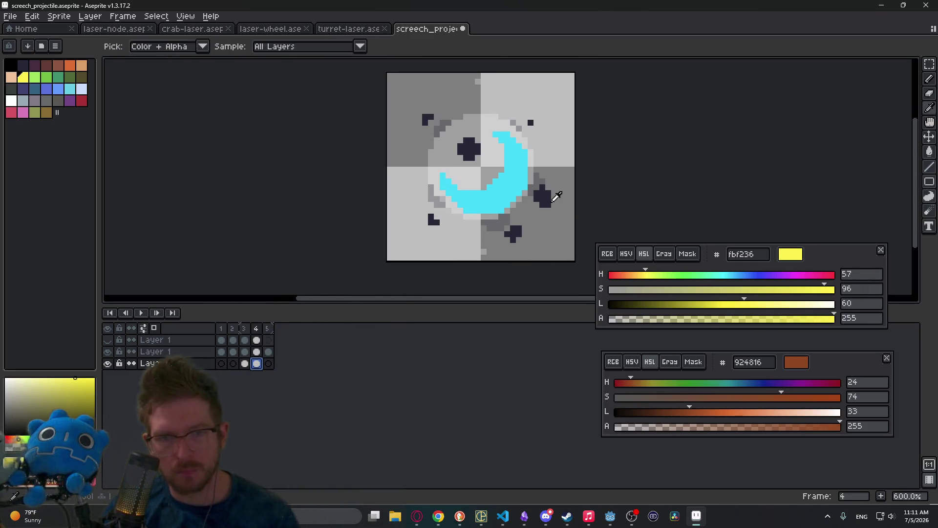
click(553, 197)
click(269, 363)
key(b)
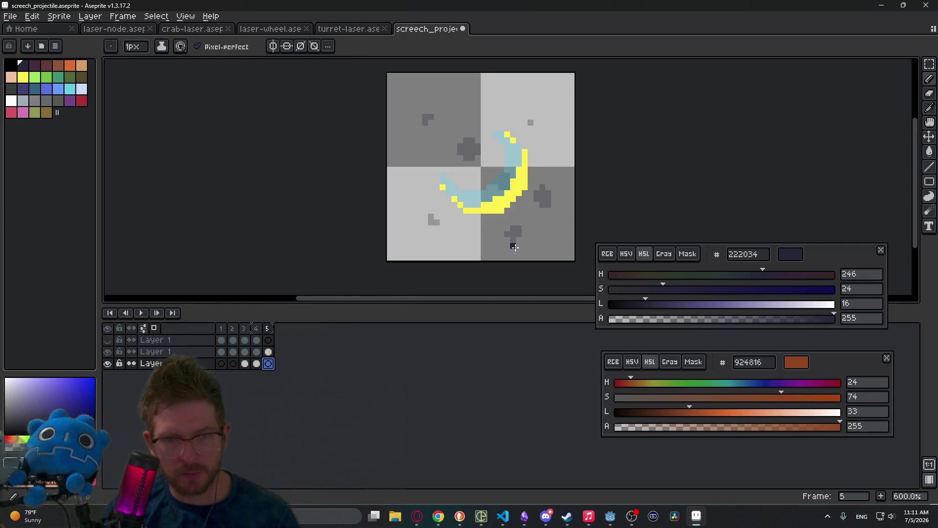
Pencil dark specks around the yellow crescent over the onion-skin shapes.
scroll(518, 240, up, 4)
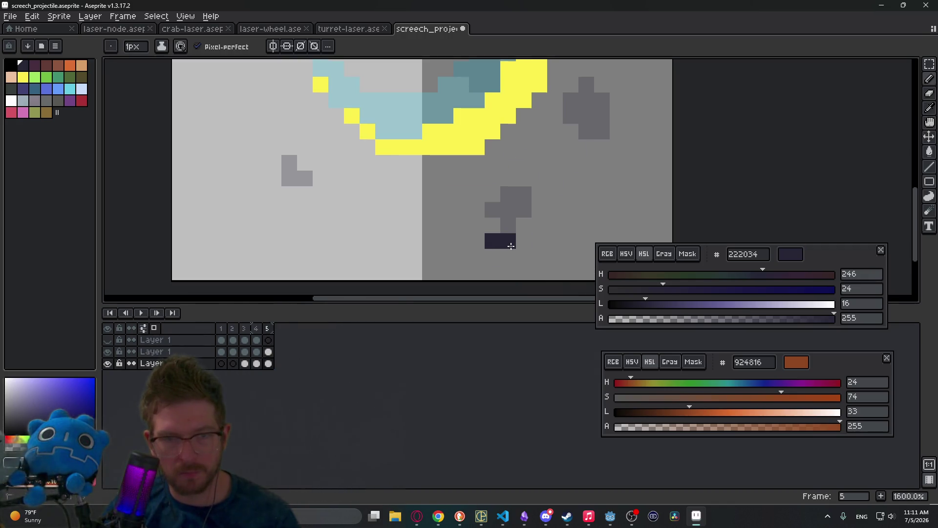
drag(608, 153, 570, 216)
click(579, 189)
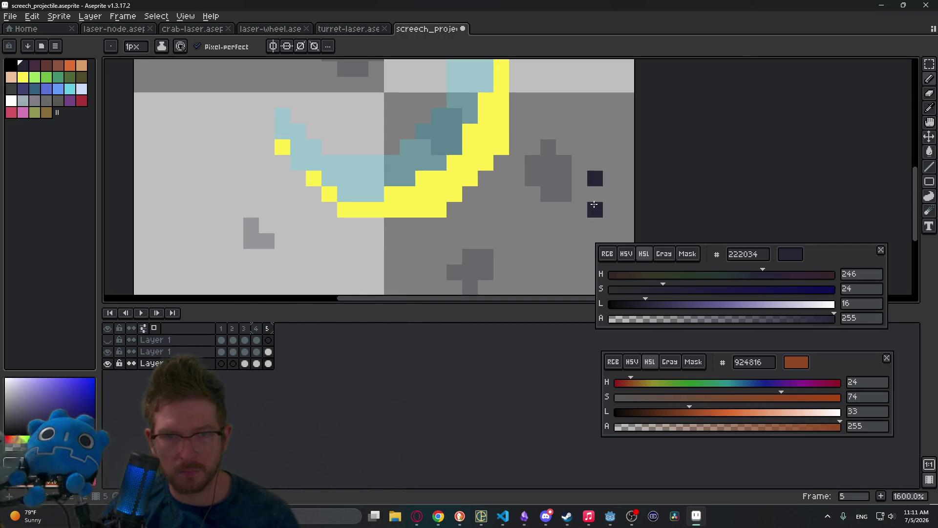
key(e)
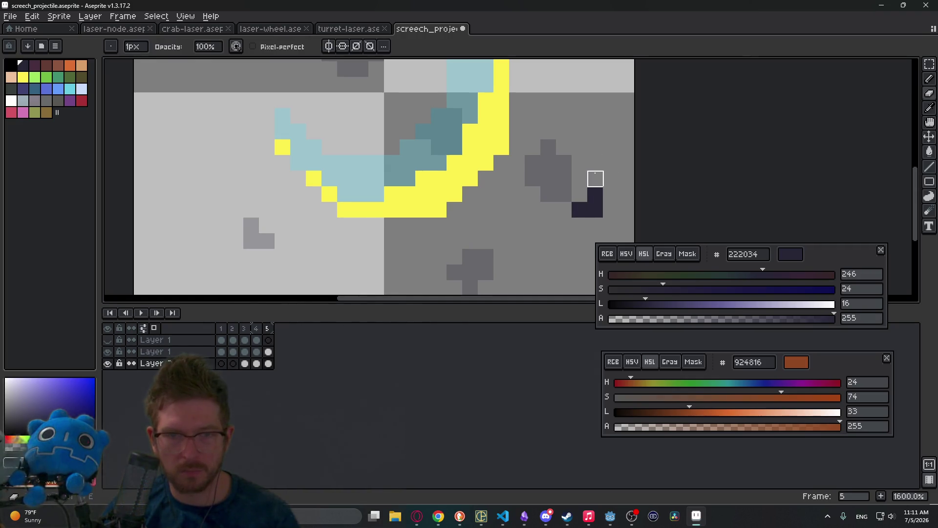
scroll(557, 139, down, 3)
scroll(549, 154, up, 2)
key(b)
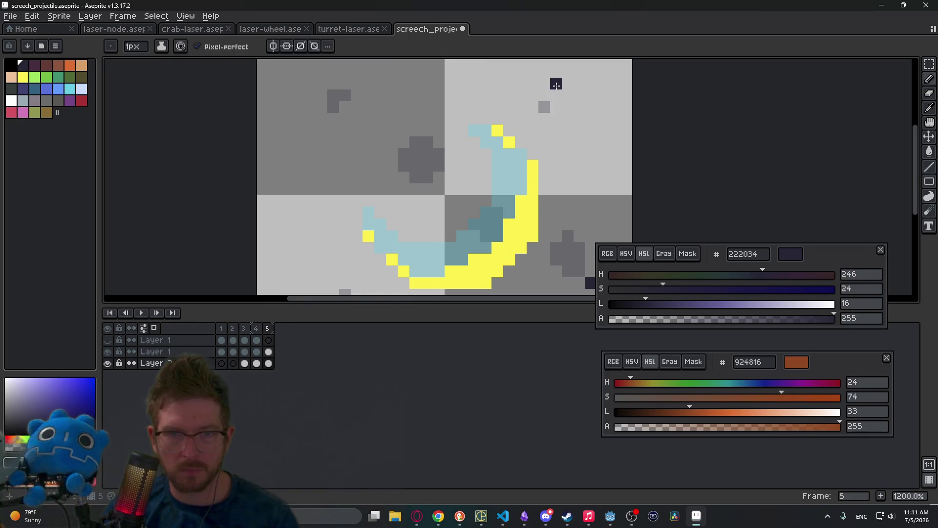
scroll(457, 101, left, 3)
scroll(457, 100, up, 2)
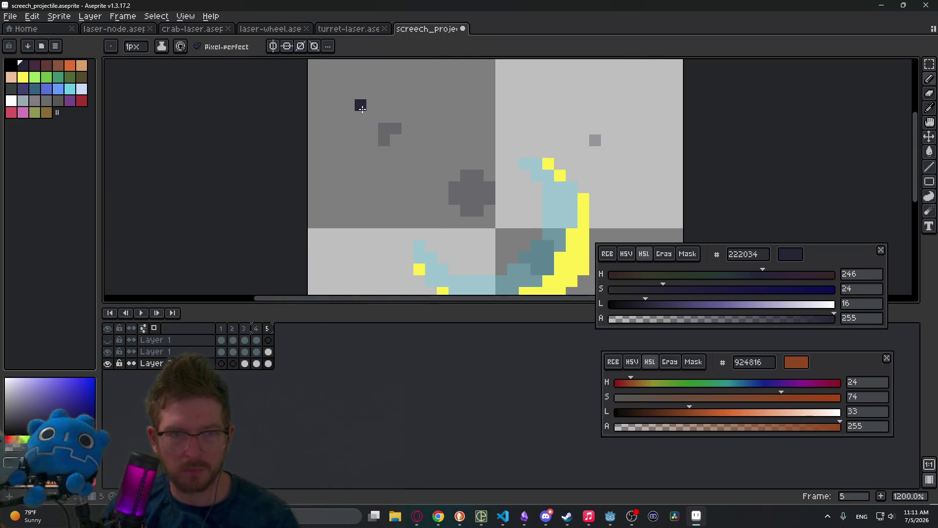
scroll(487, 196, down, 3)
scroll(486, 196, left, 1)
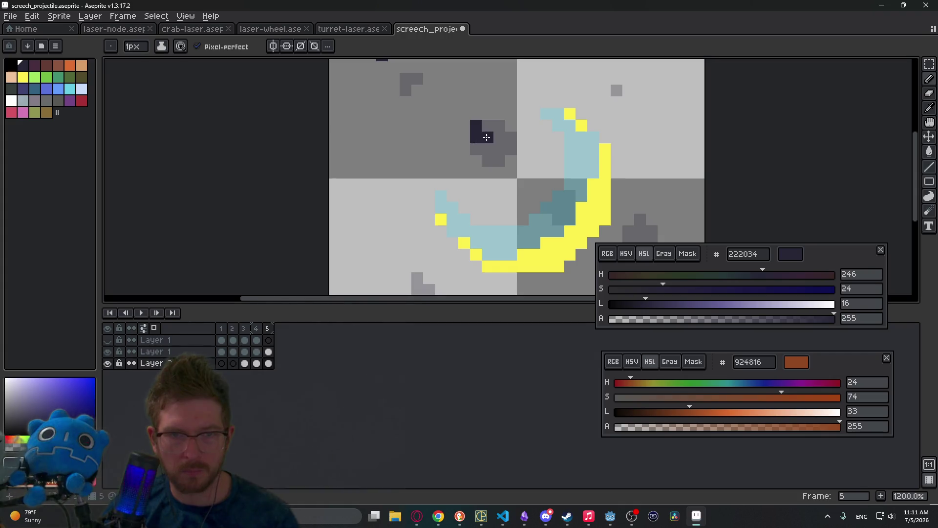
scroll(513, 153, down, 5)
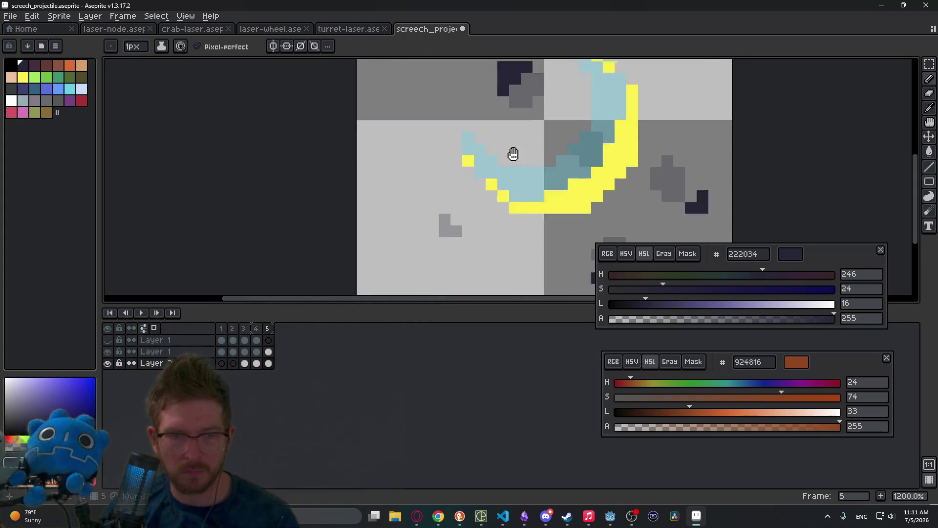
scroll(512, 153, left, 2)
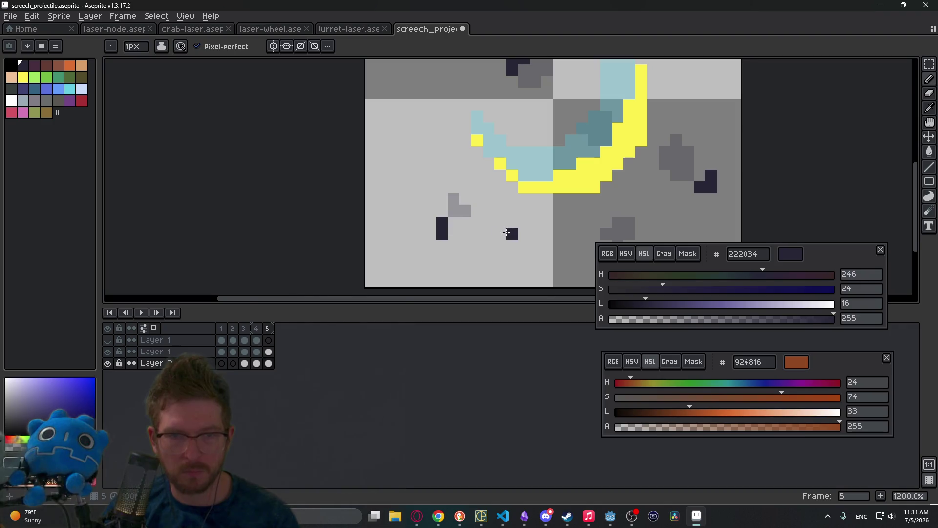
scroll(506, 233, down, 7)
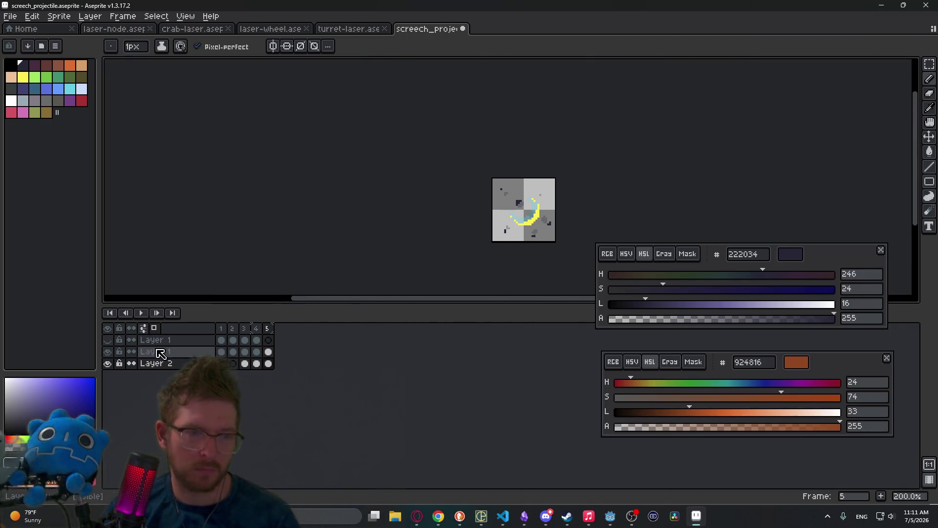
Play back the five-frame animation to check it, then stop.
click(140, 313)
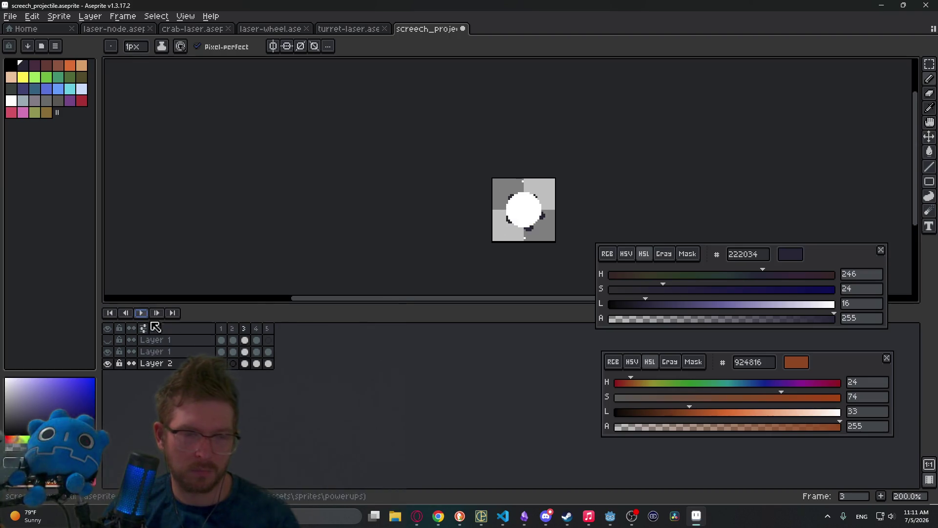
click(268, 351)
scroll(518, 206, up, 5)
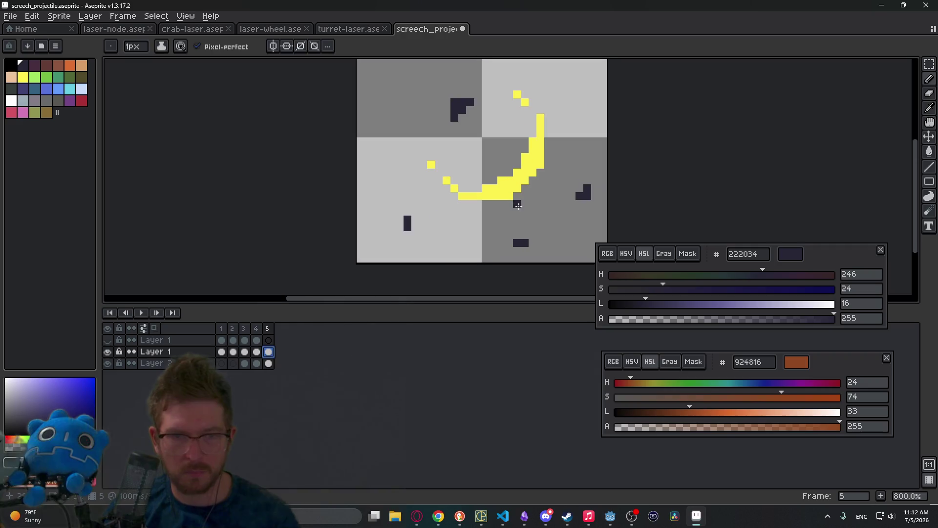
key(Return)
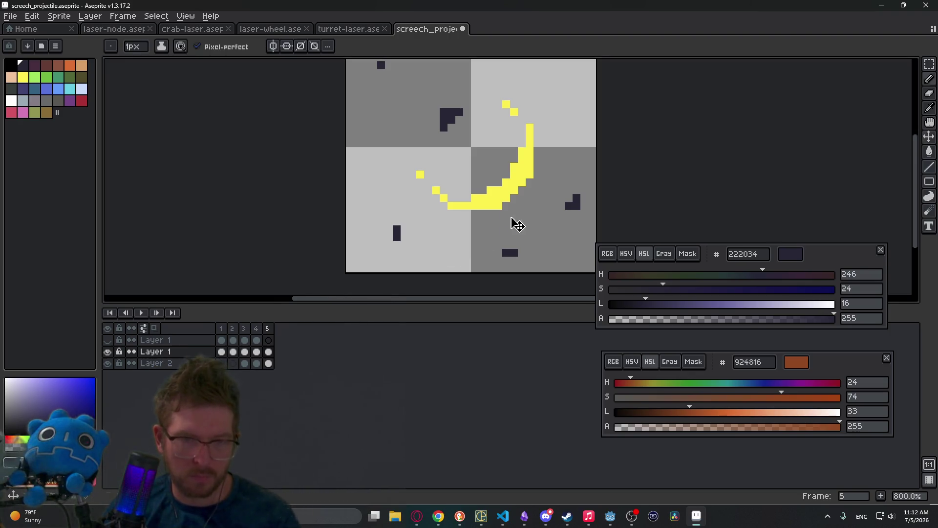
key(v)
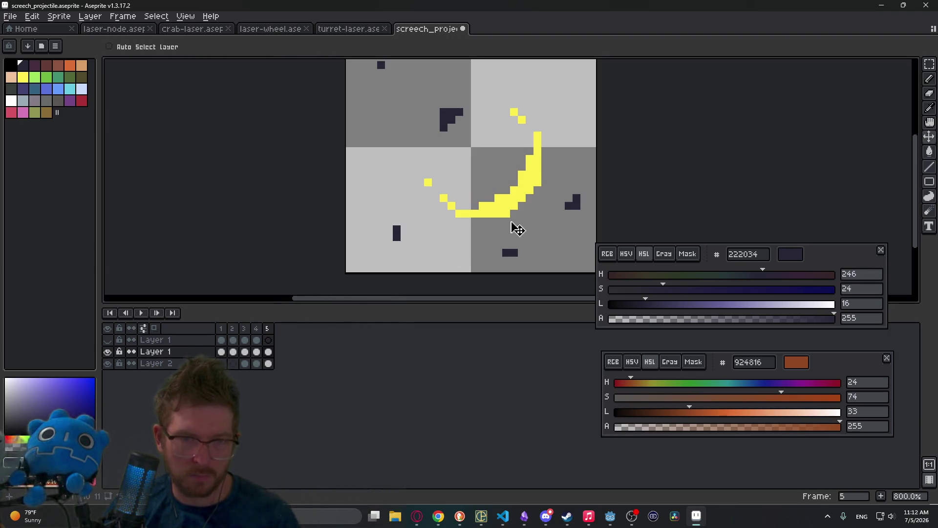
scroll(495, 188, down, 4)
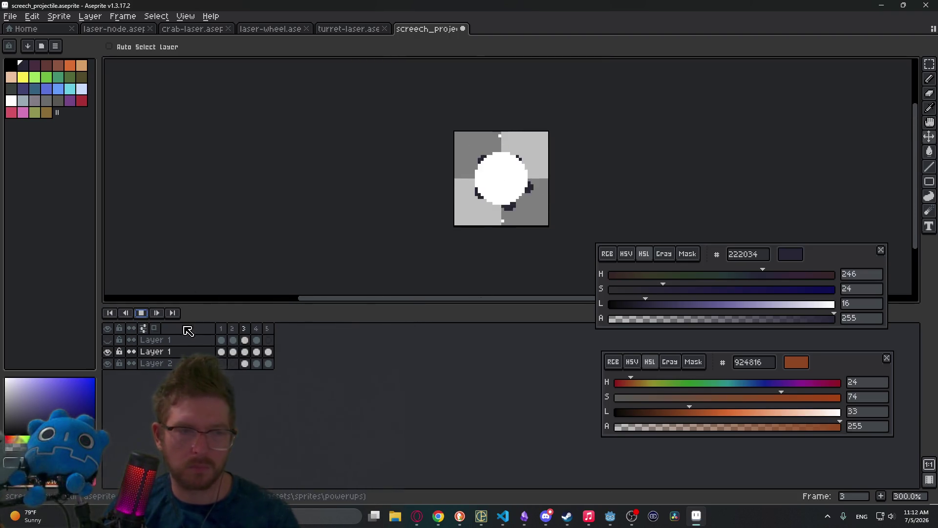
click(141, 313)
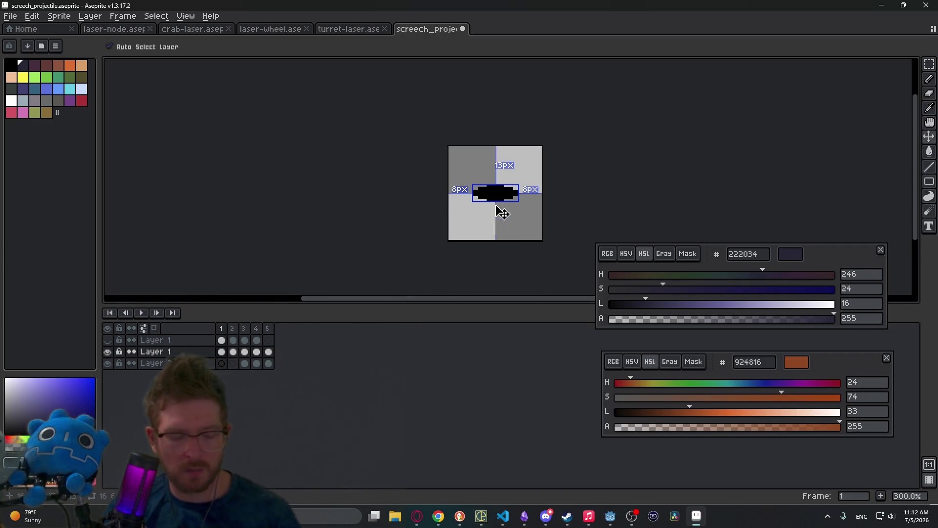
Export the frames as a sprite sheet, overwriting the existing sheet file.
key(ctrl+e)
key(Return)
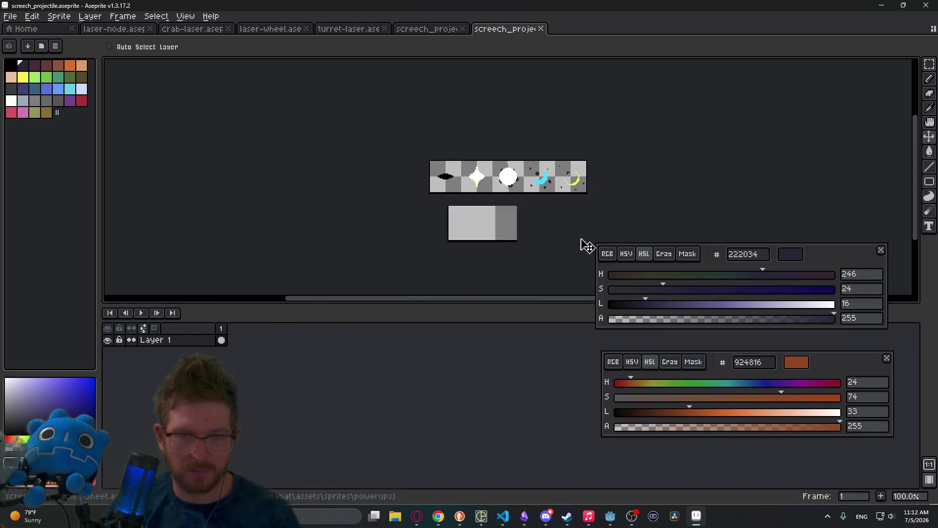
key(ctrl+alt+shift+s)
key(Return)
key(Return)
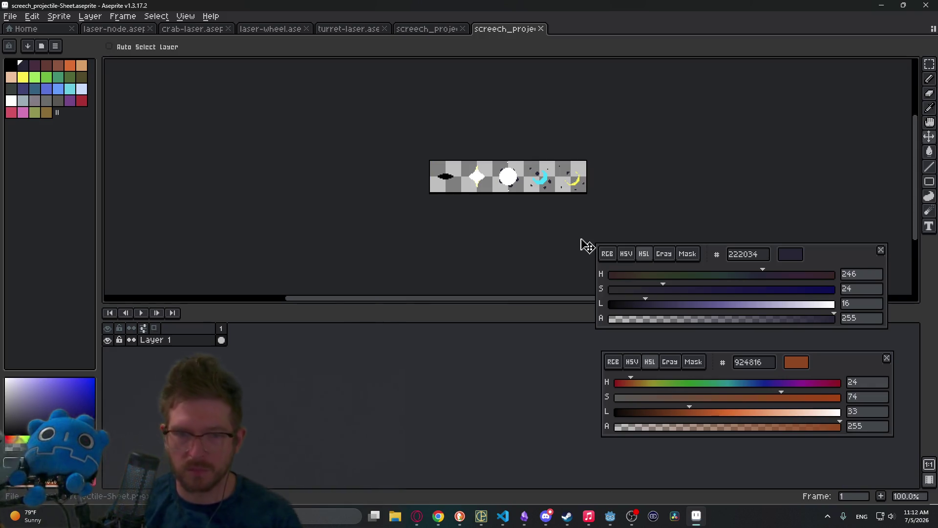
mouse_move(626, 524)
click(611, 457)
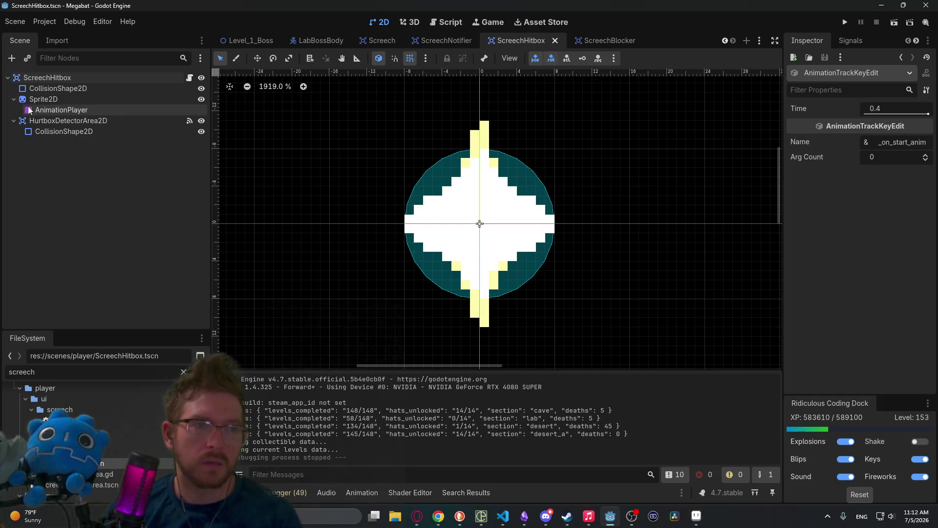
Key the Sprite2D Frame to 4, the yellow crescent, at 0.4 s.
click(37, 77)
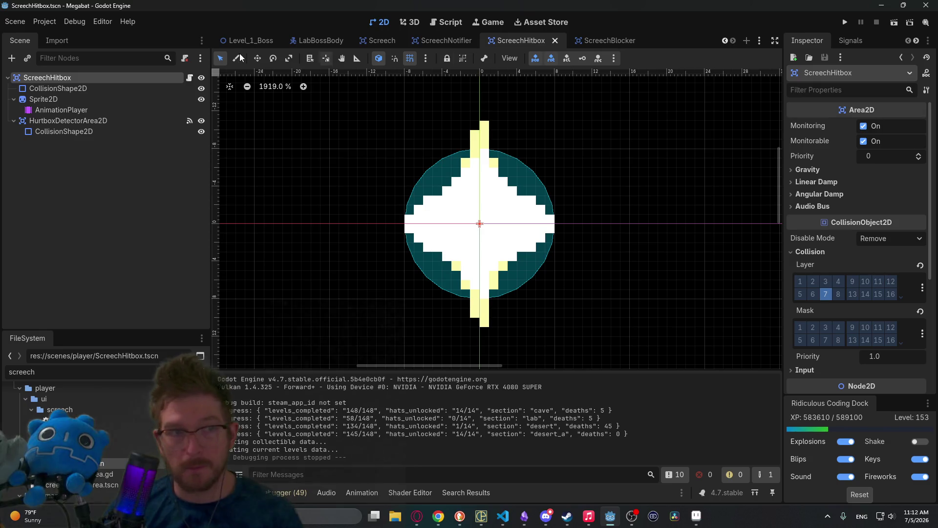
click(49, 99)
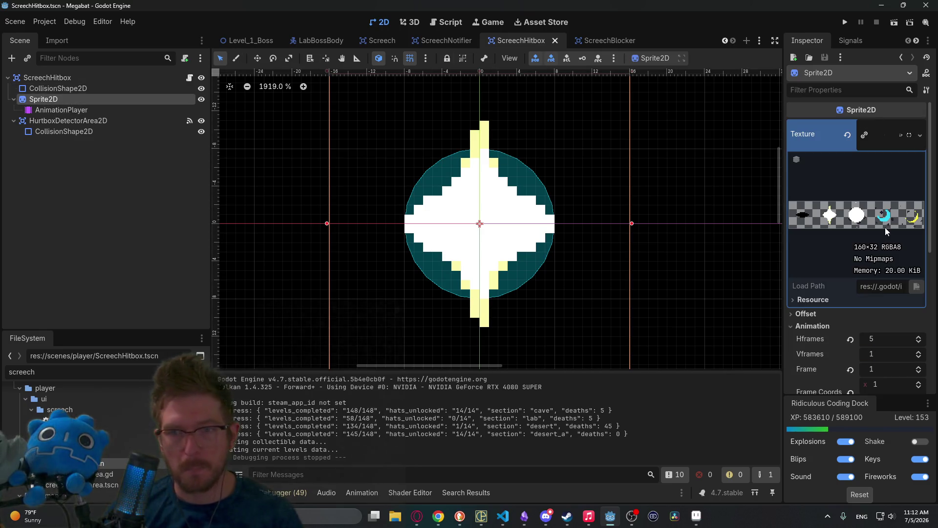
click(47, 110)
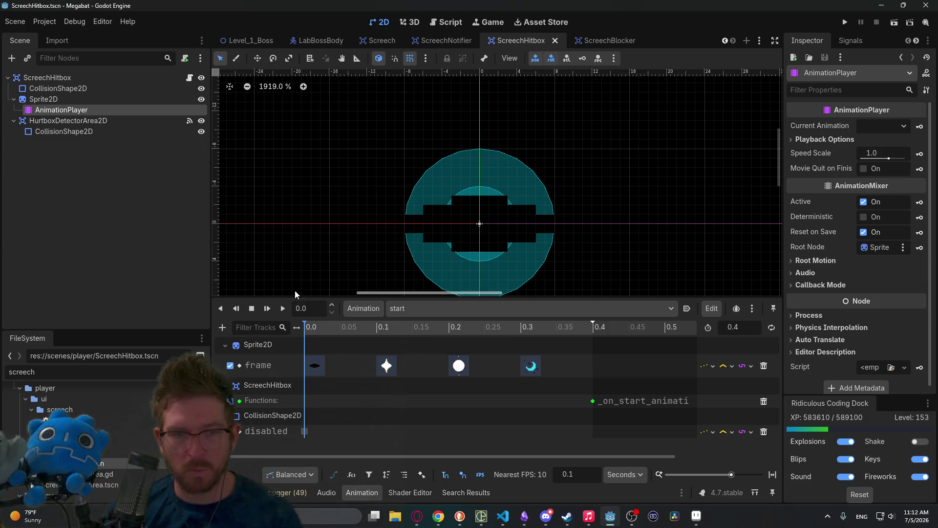
click(591, 329)
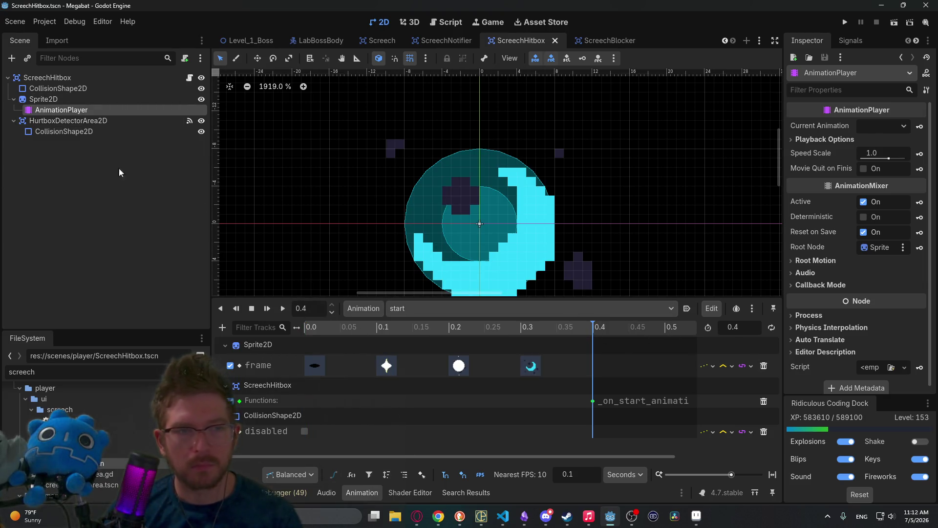
click(44, 99)
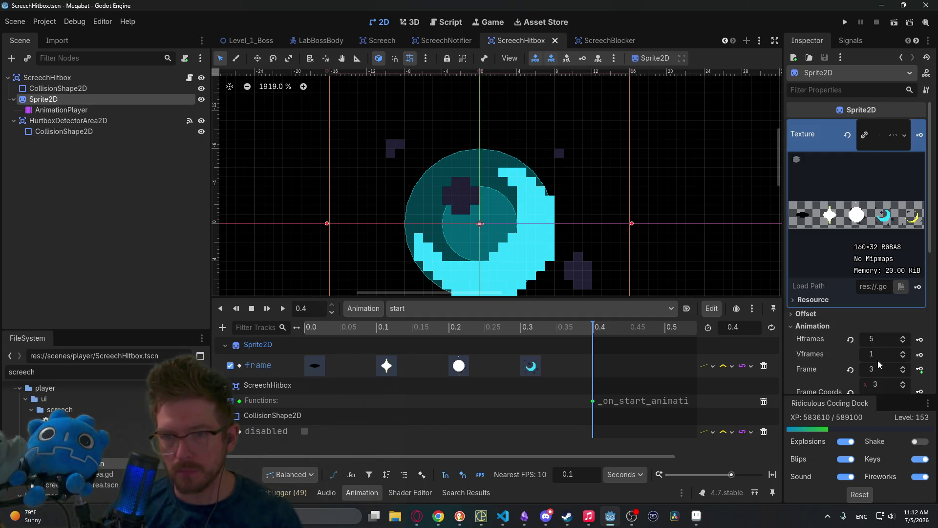
scroll(879, 363, down, 3)
click(904, 295)
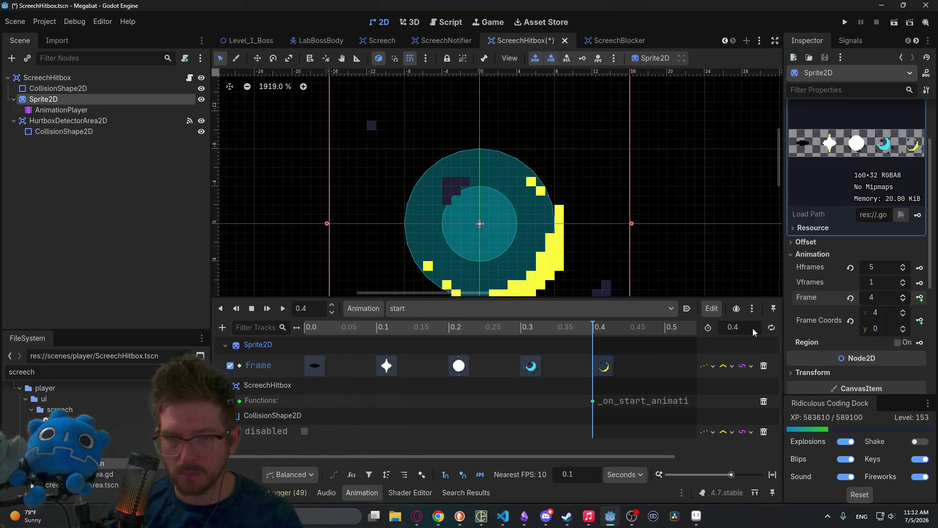
Set the animation length to 0.5, move the function key to 0.5, and save.
text(5)
key(Return)
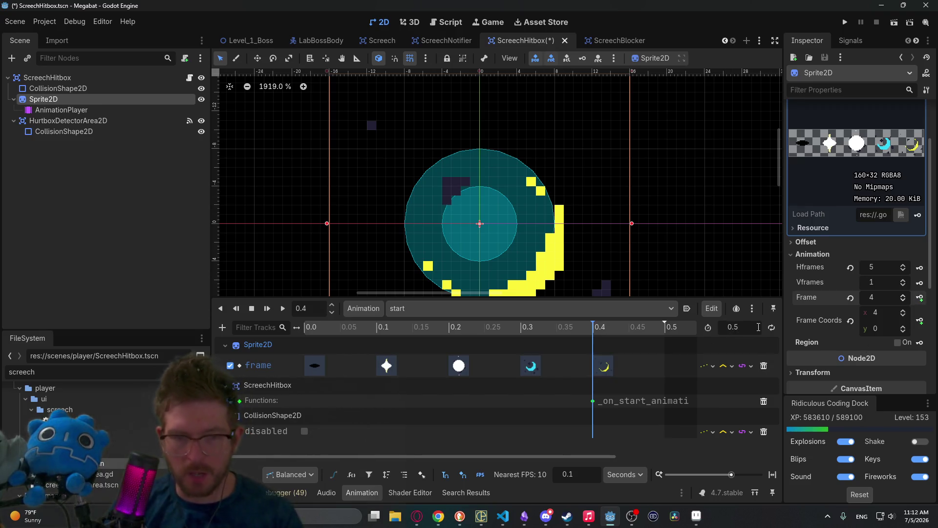
drag(596, 402, 661, 405)
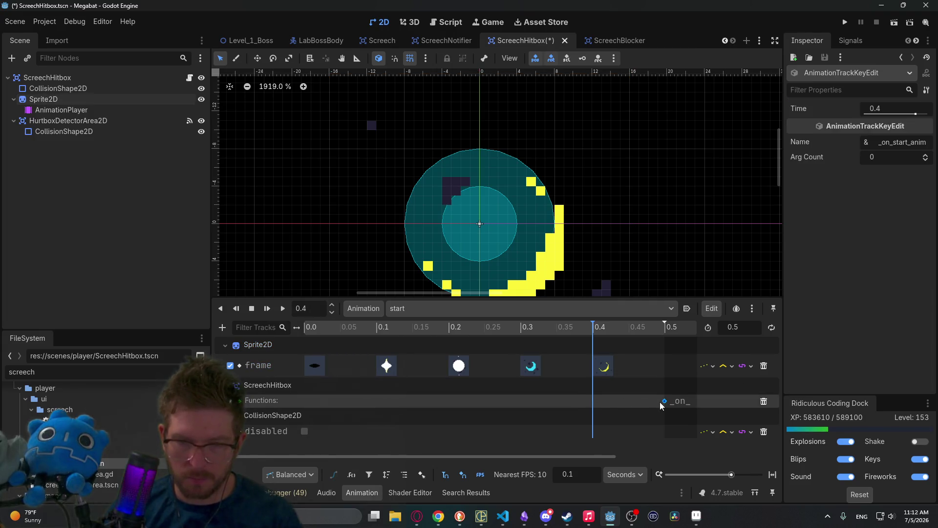
key(ctrl+s)
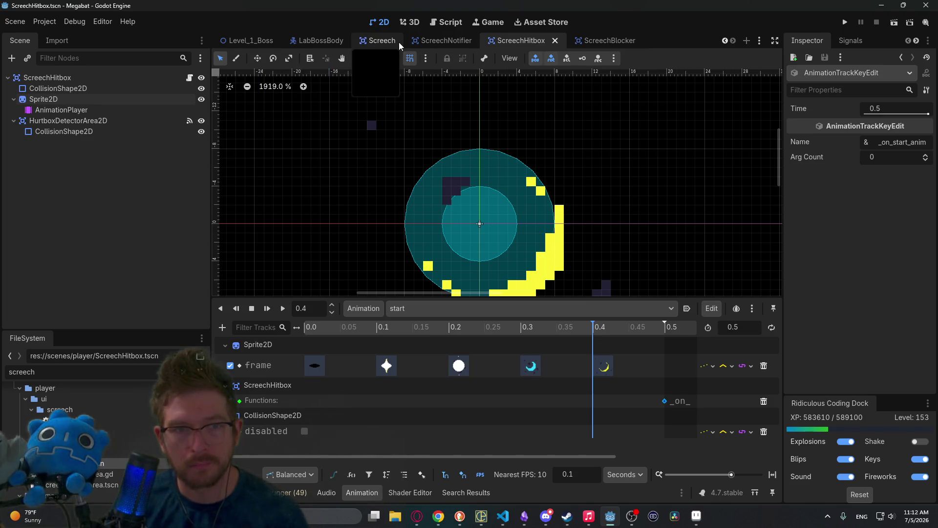
scroll(363, 42, up, 4)
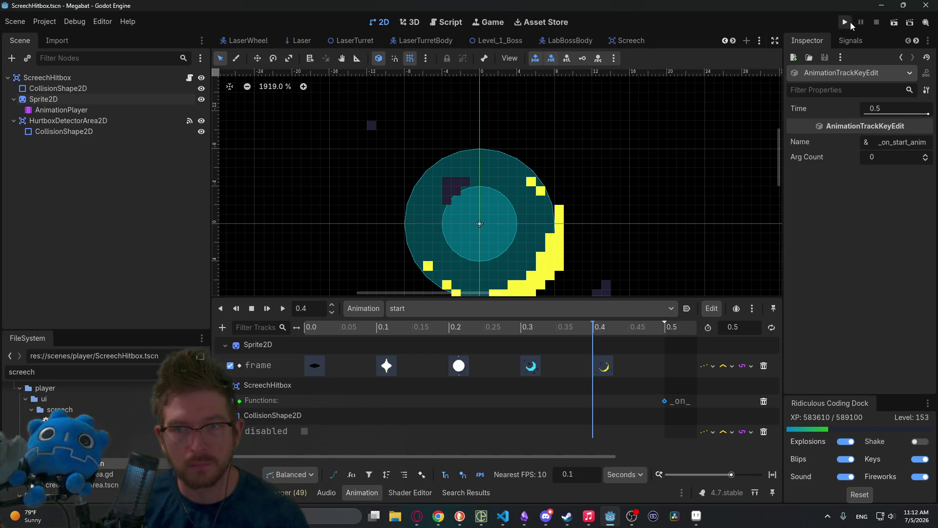
Run the game and load level 0-13 in the factory world from the first profile.
click(850, 22)
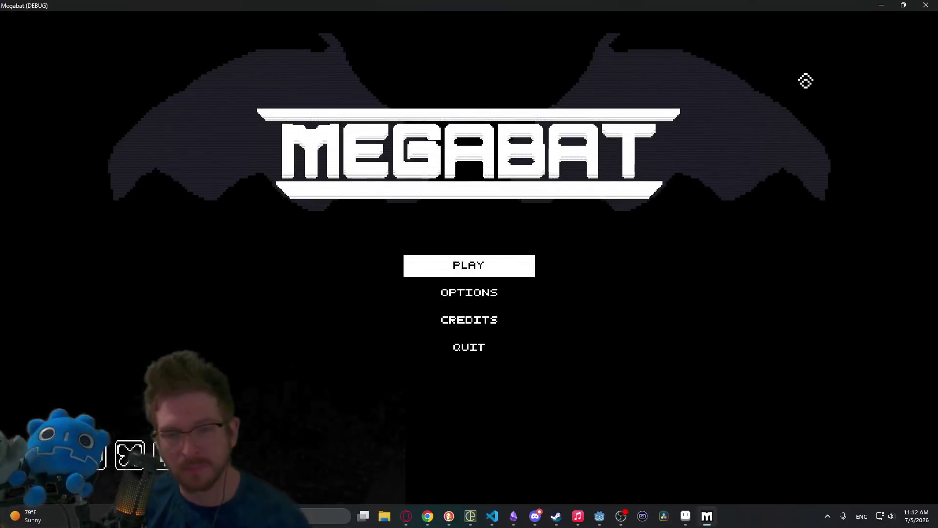
click(477, 265)
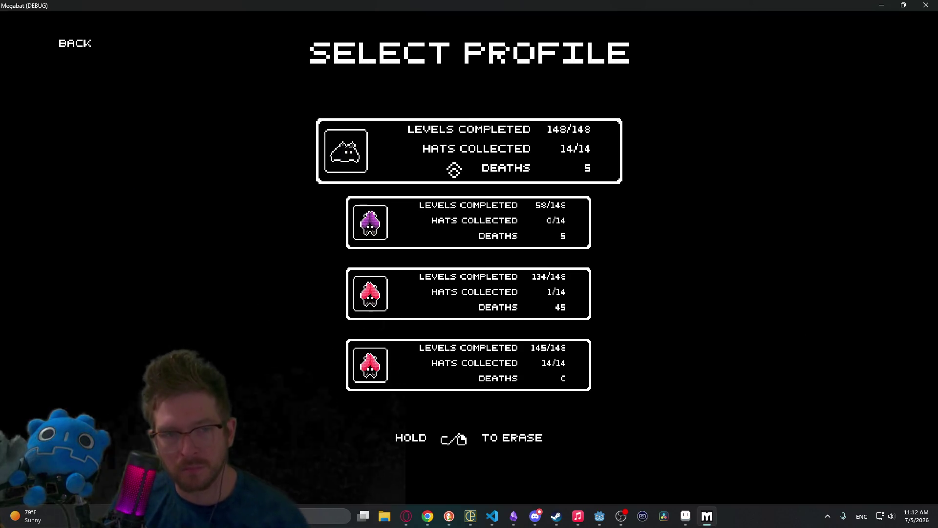
click(367, 169)
click(337, 254)
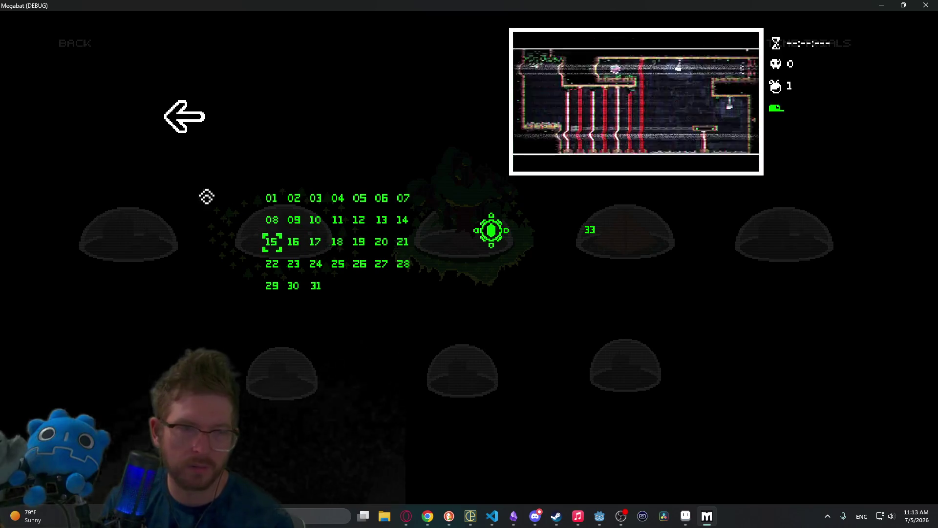
key(Escape)
click(283, 230)
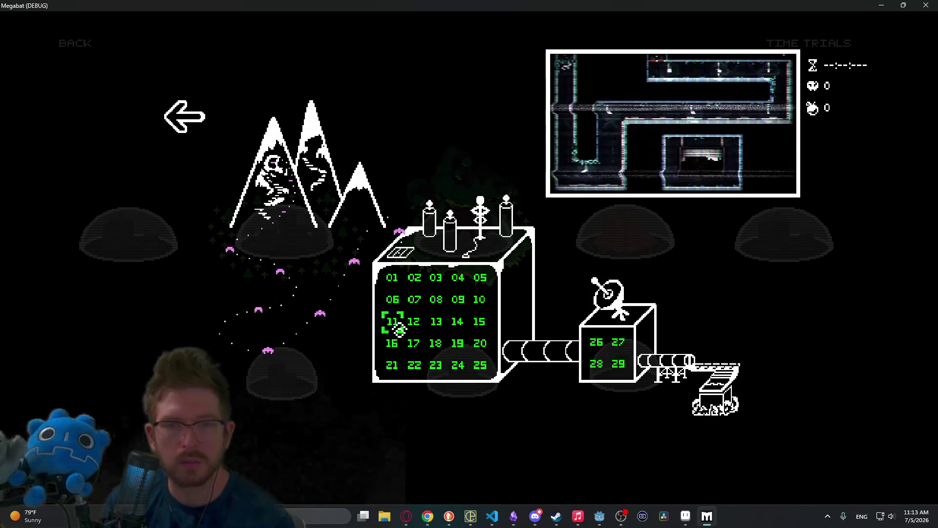
click(446, 322)
Move the bat right along the floor, then fly up and screech at the lamp and right laser emitter.
key(d)
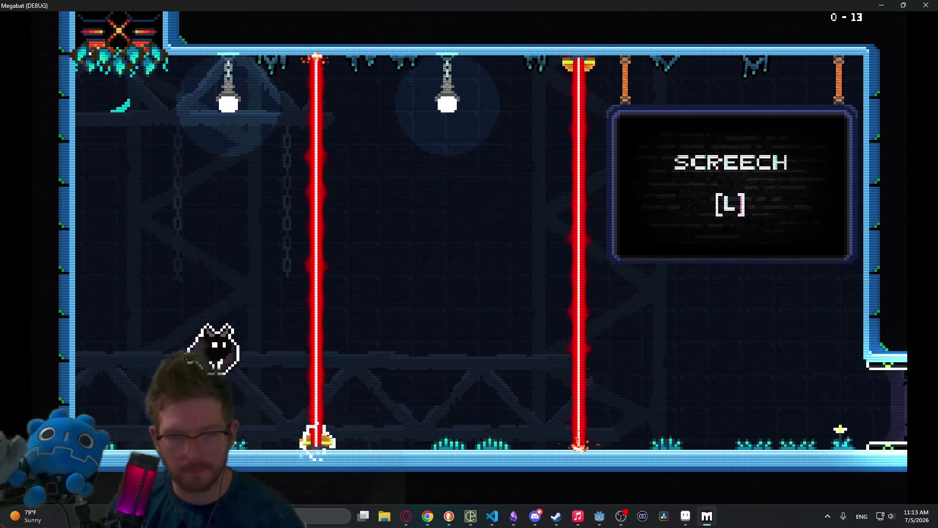
key(d)
key(space)
key(l)
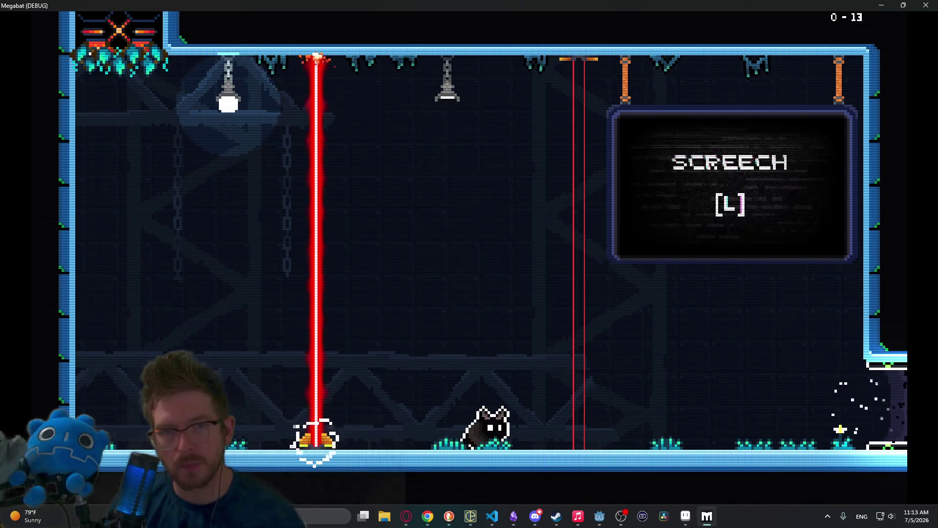
key(space)
key(space)
key(l)
key(l)
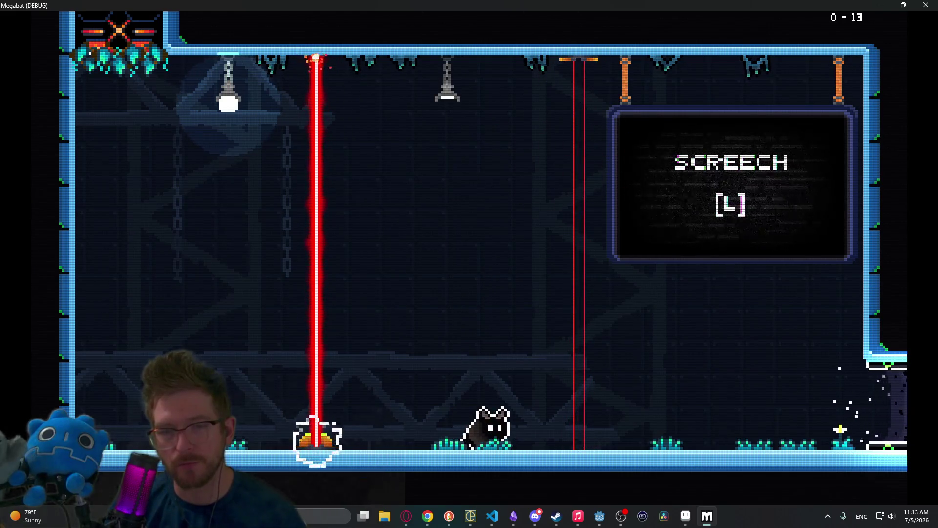
key(space)
key(l)
Fly toward the ceiling and keep screeching at the right and ceiling emitters to toggle the lasers.
key(space)
key(l)
key(l)
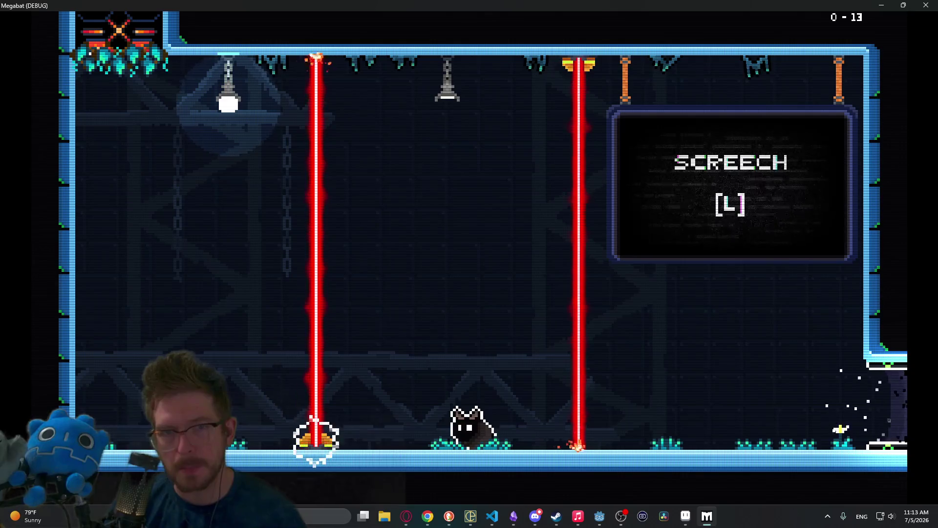
key(space)
key(l)
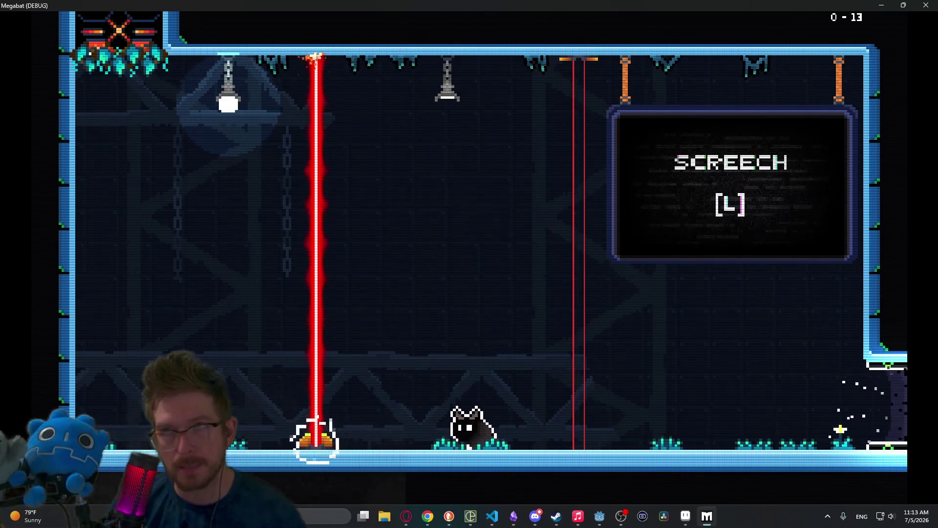
key(space)
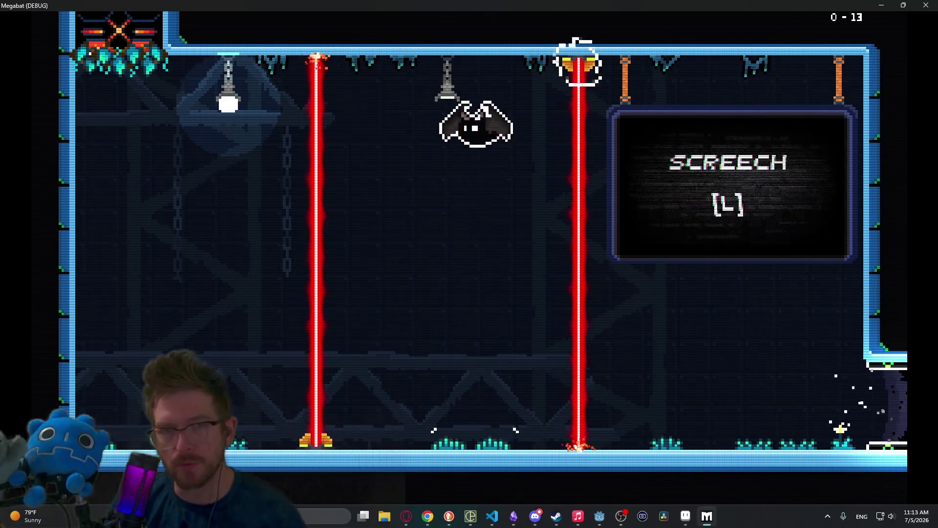
key(l)
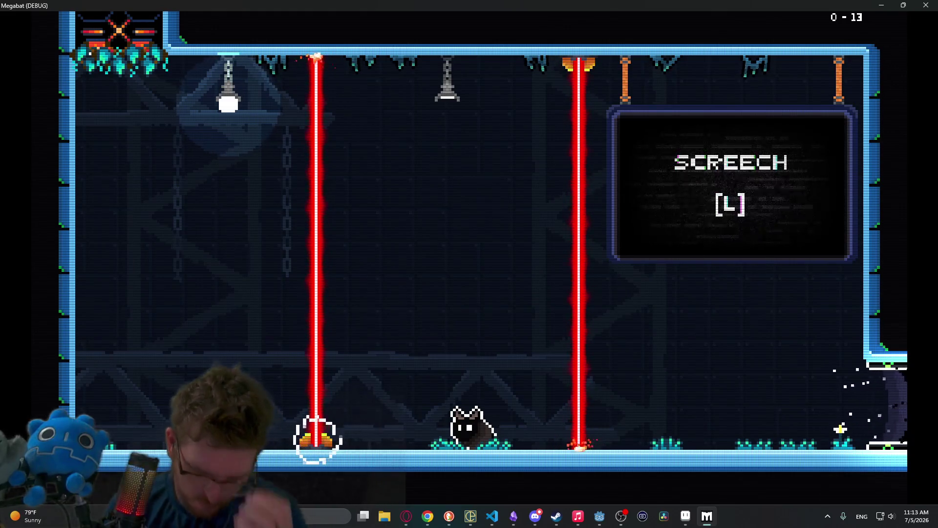
key(space)
key(l)
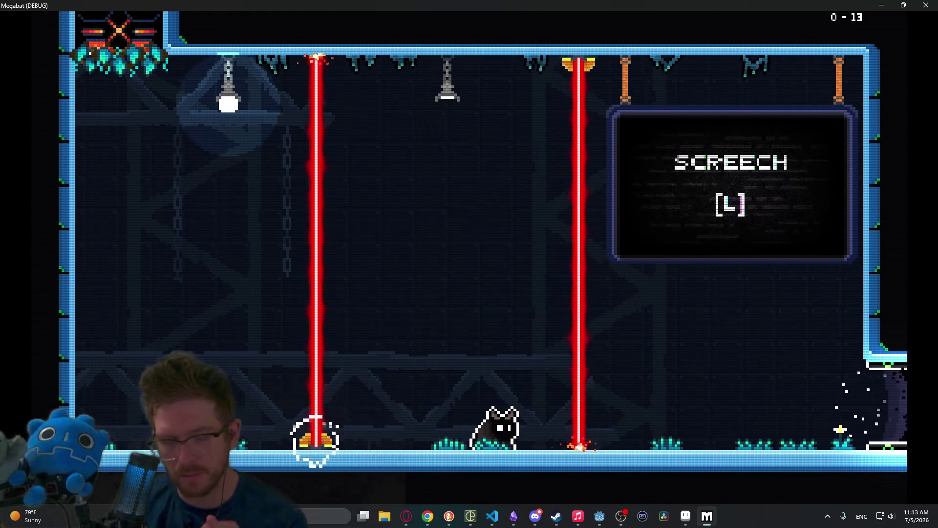
key(space)
key(l)
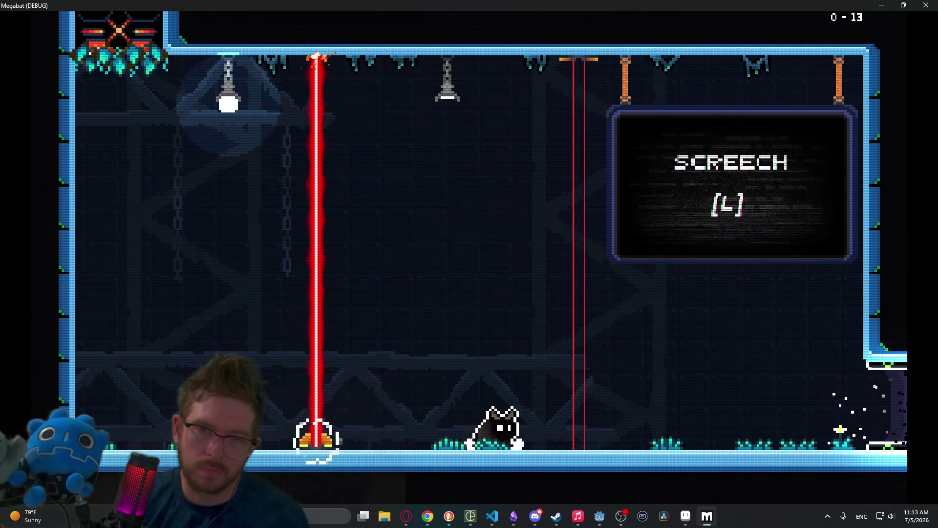